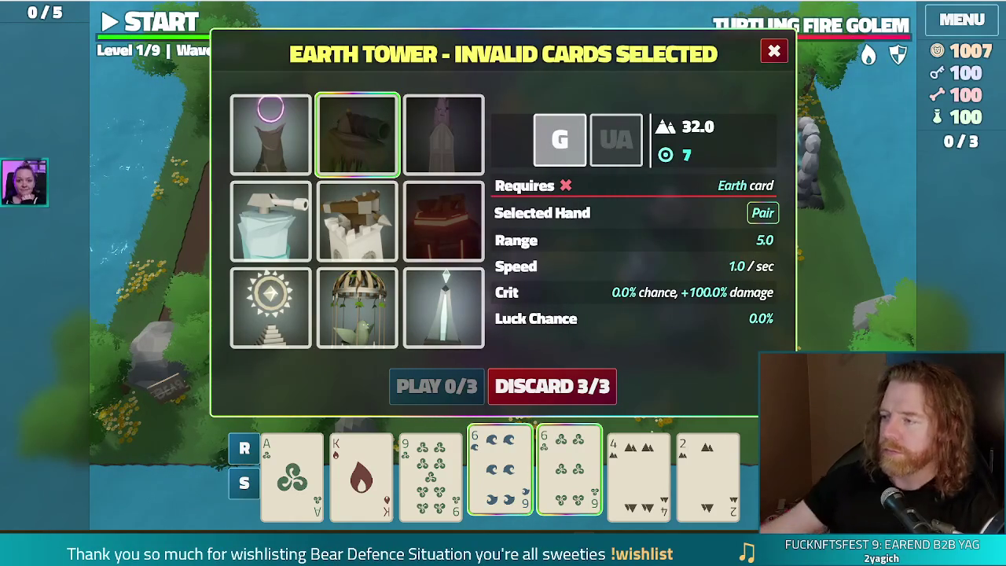
Close the Earth Tower card panel and select the ballista tower on the board
click(774, 52)
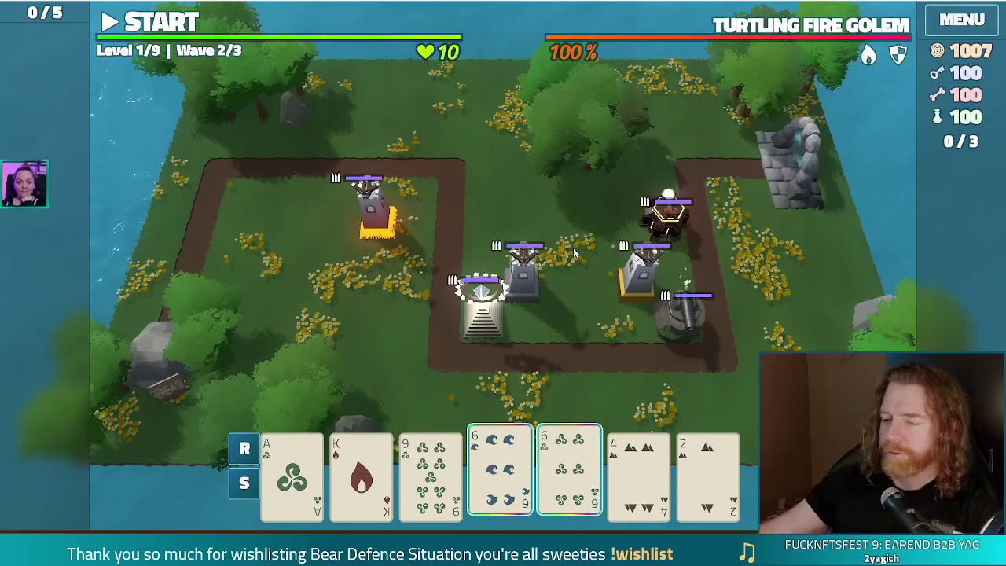
click(687, 282)
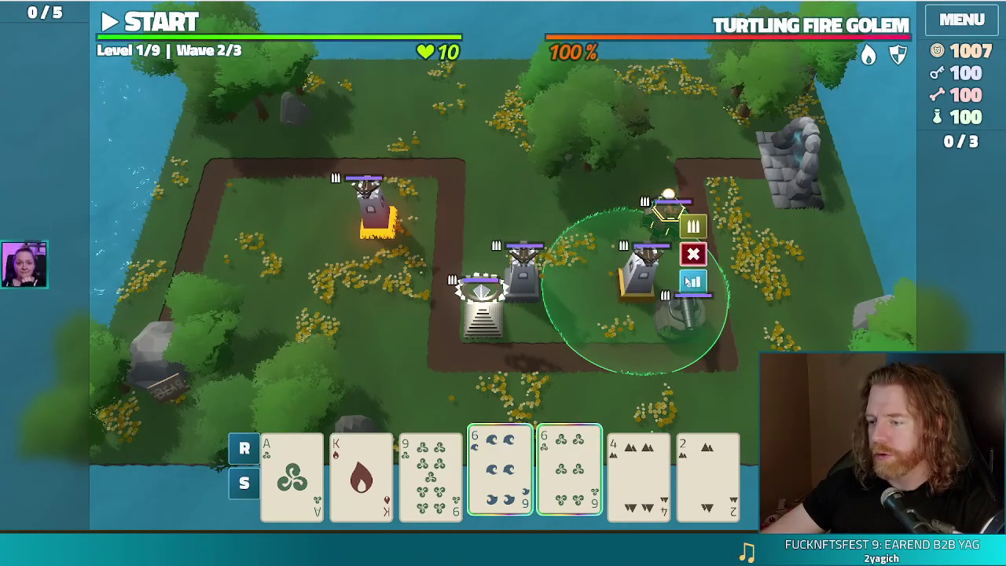
Check the Ballista Tower's stats (20.0 damage, 6 shots, 5.0 range), then bring up the Earth Tower card panel
click(689, 281)
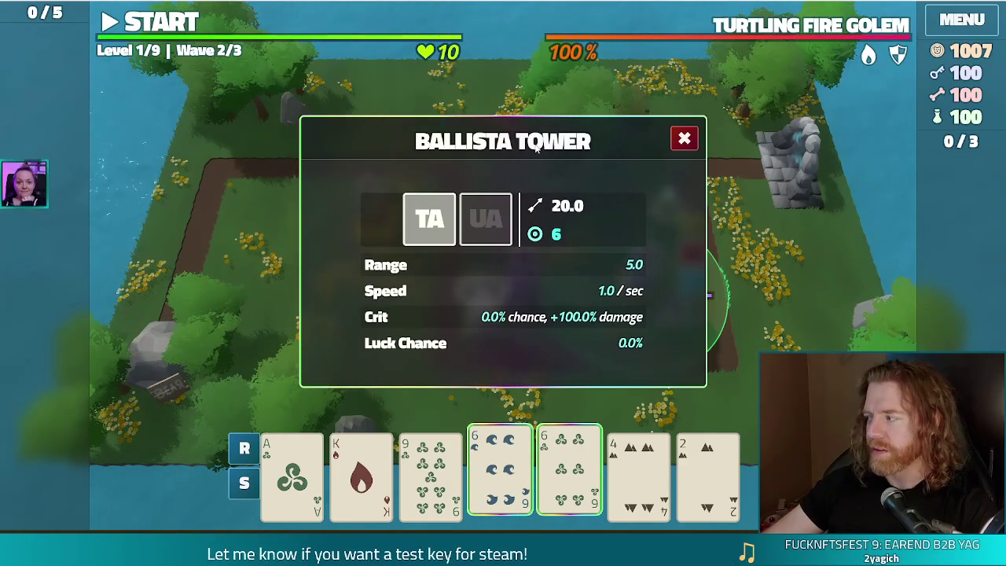
click(686, 139)
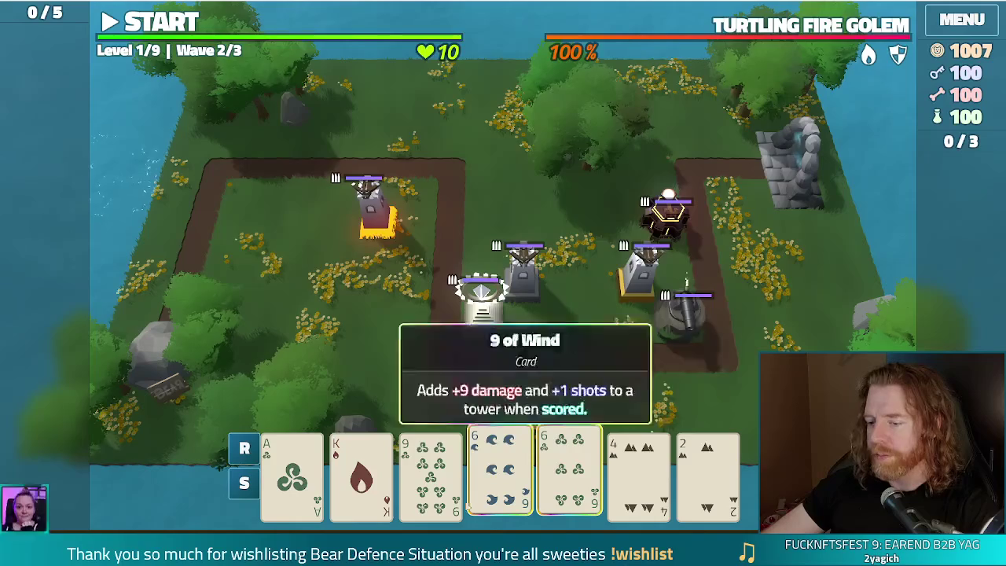
click(667, 211)
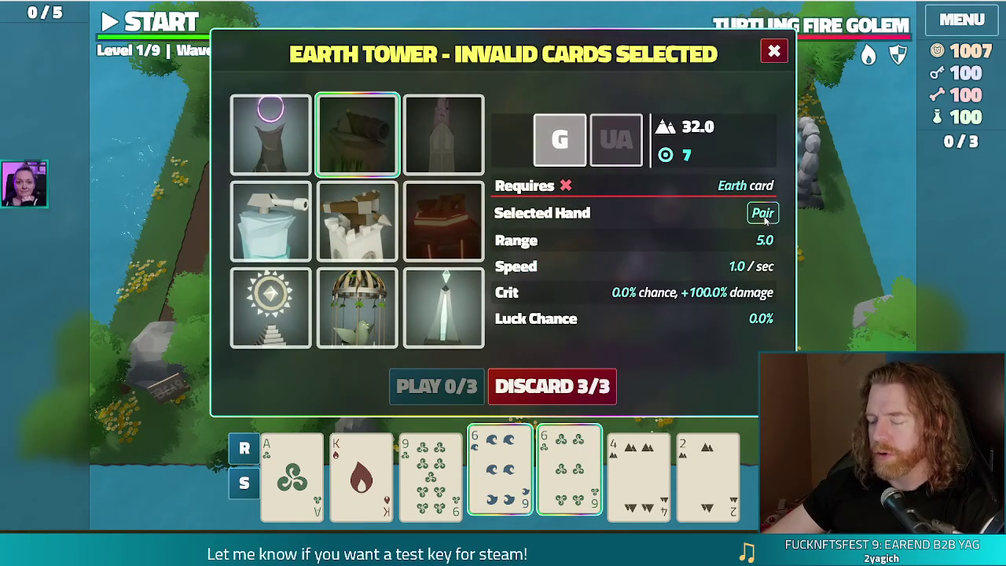
Close the Earth Tower panel, deselect both chosen 6 cards, and stop the running game
mouse_move(461, 230)
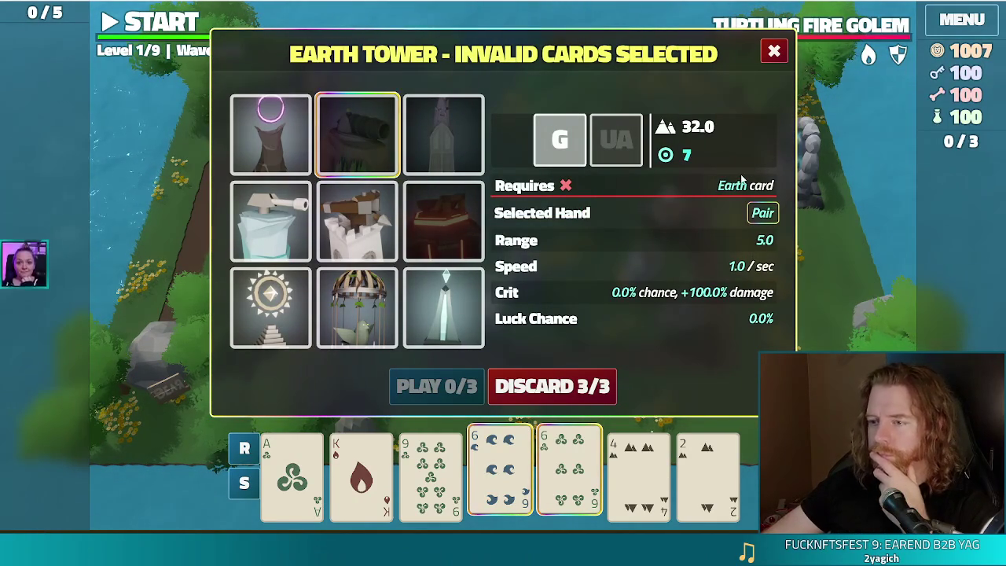
click(770, 52)
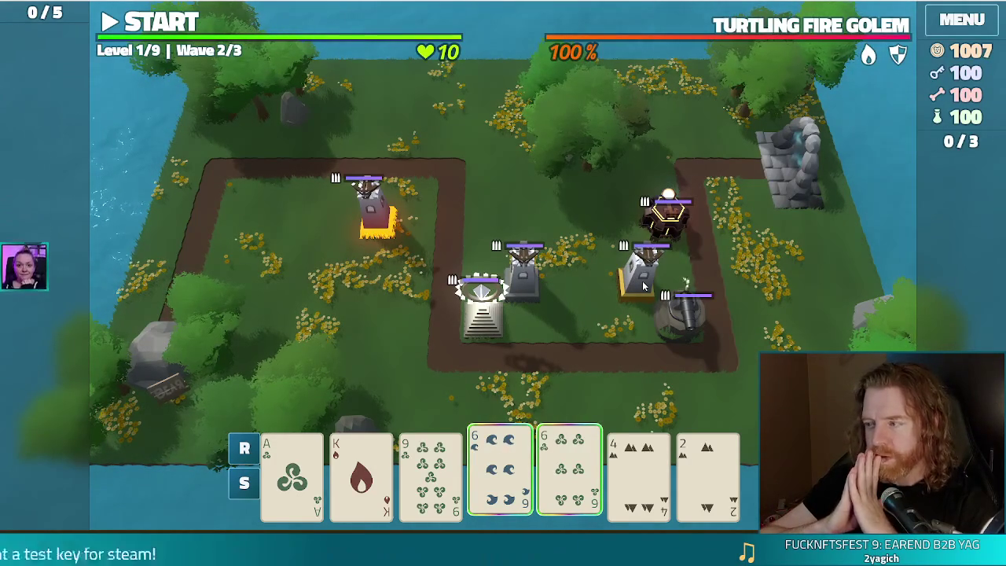
click(500, 471)
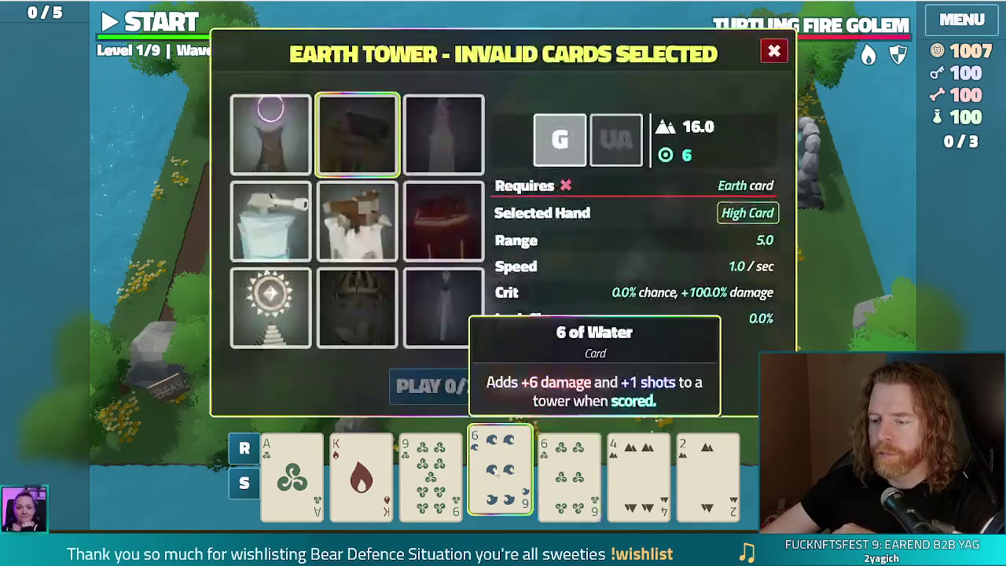
click(569, 472)
key(F11)
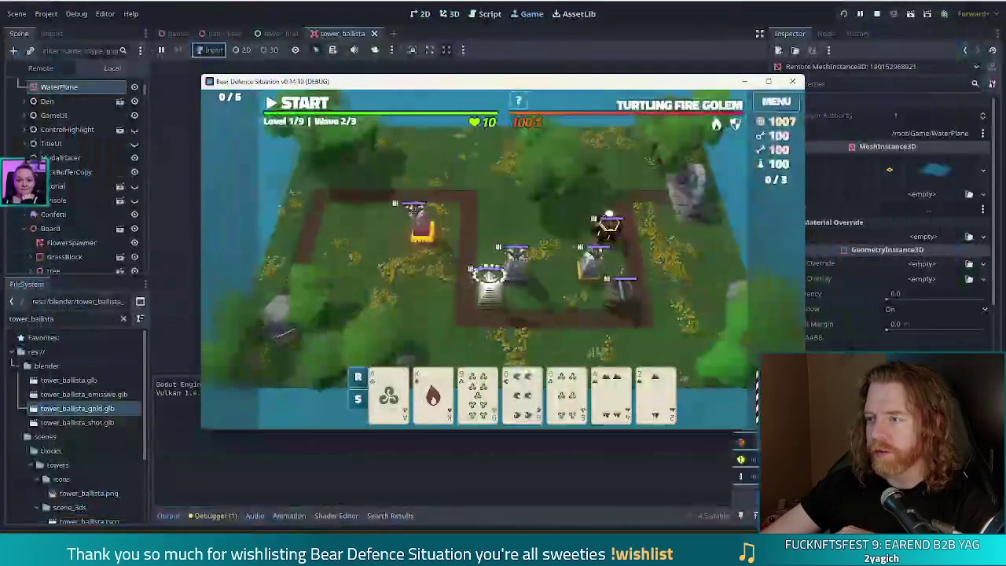
Back in the editor, delete the tower_ballista_emissive and tower_ballista_gold nodes from the scene
click(787, 83)
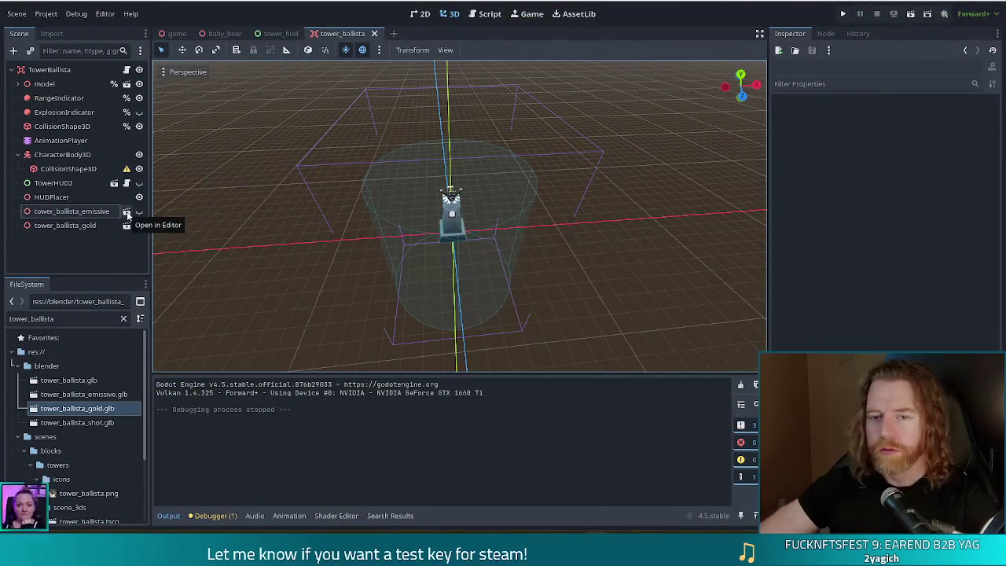
click(79, 213)
shift+click(74, 228)
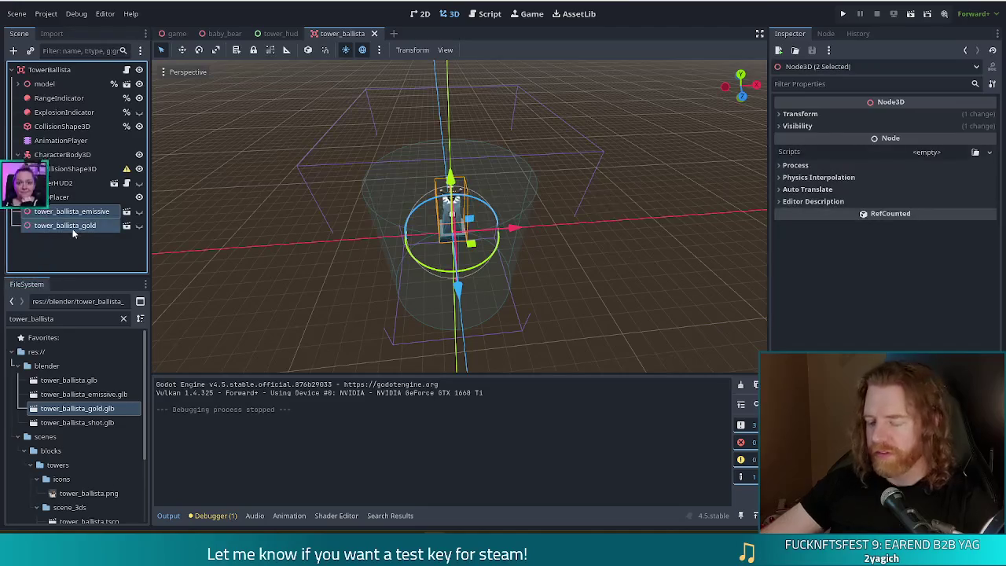
key(Delete)
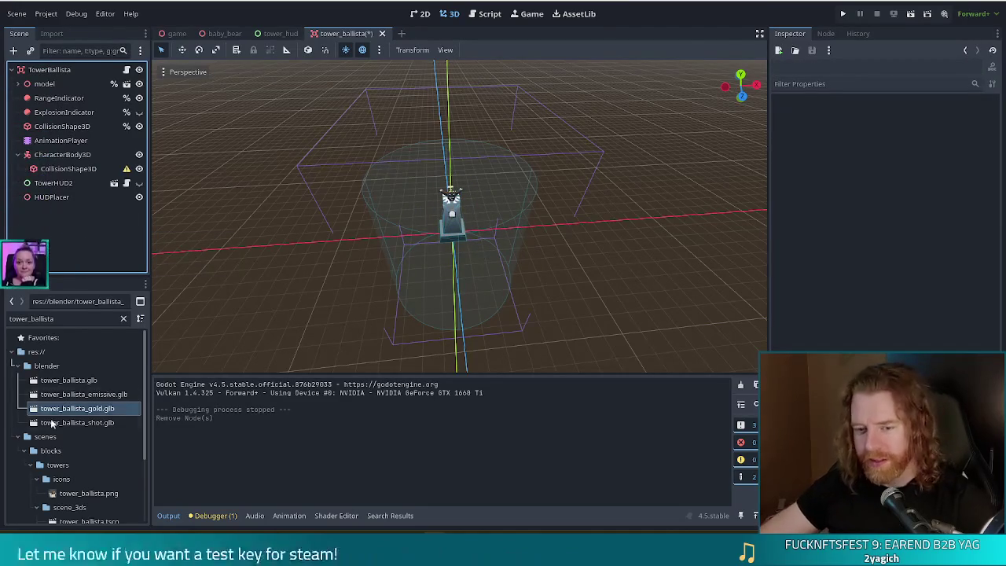
Cancel a first attempt to delete the two glb files and save the tower_ballista scene
click(84, 394)
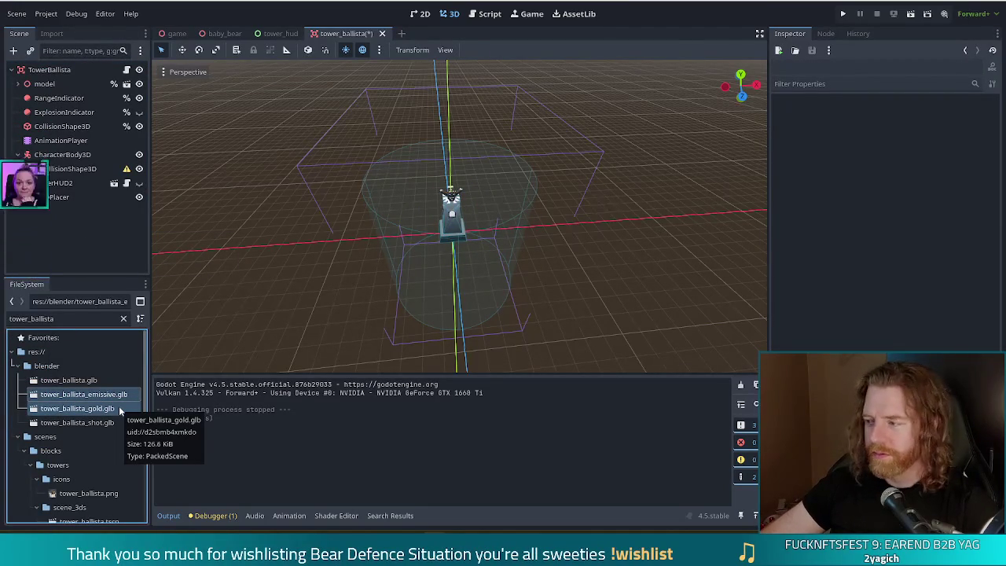
shift+click(120, 411)
key(Delete)
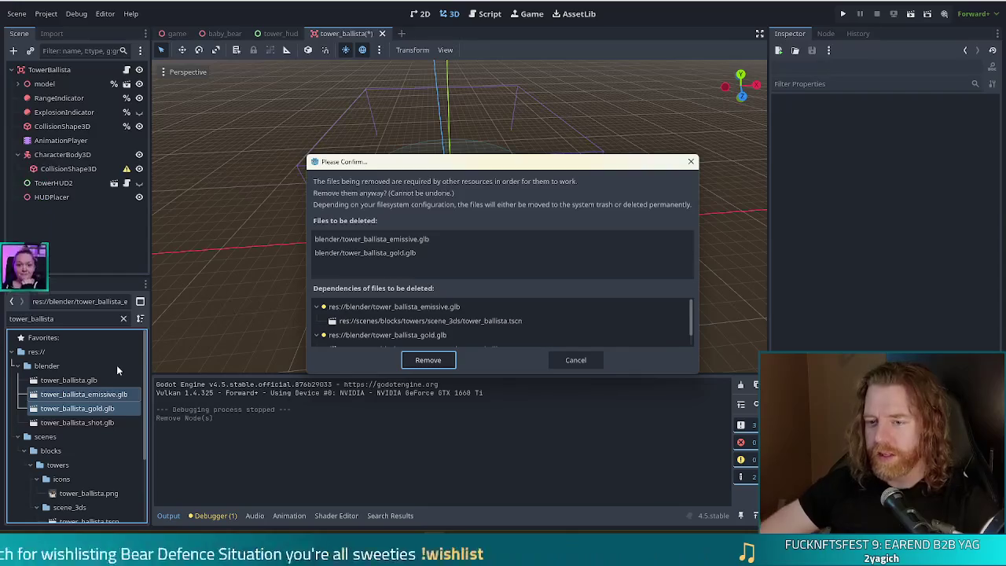
click(578, 360)
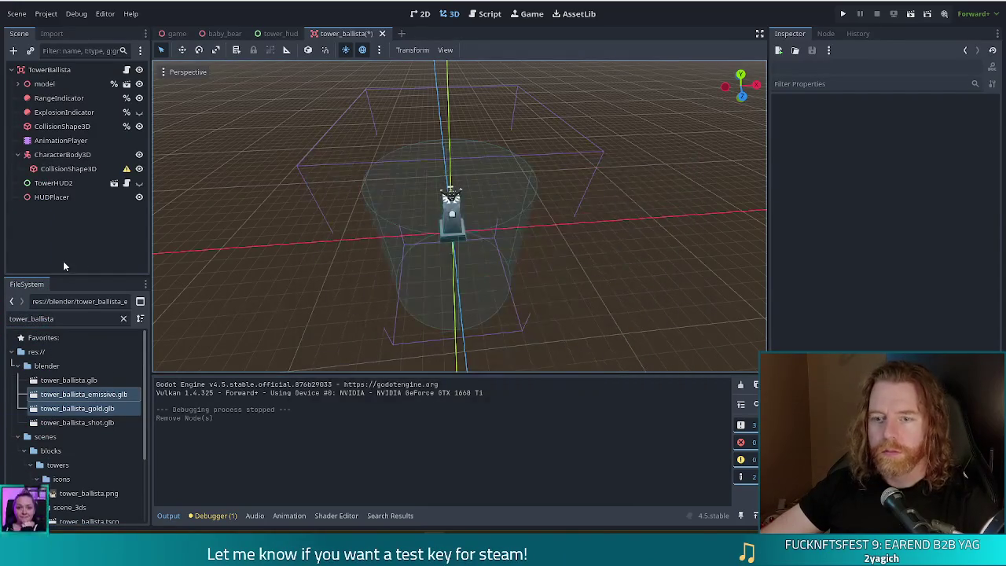
click(80, 230)
key(ctrl+s)
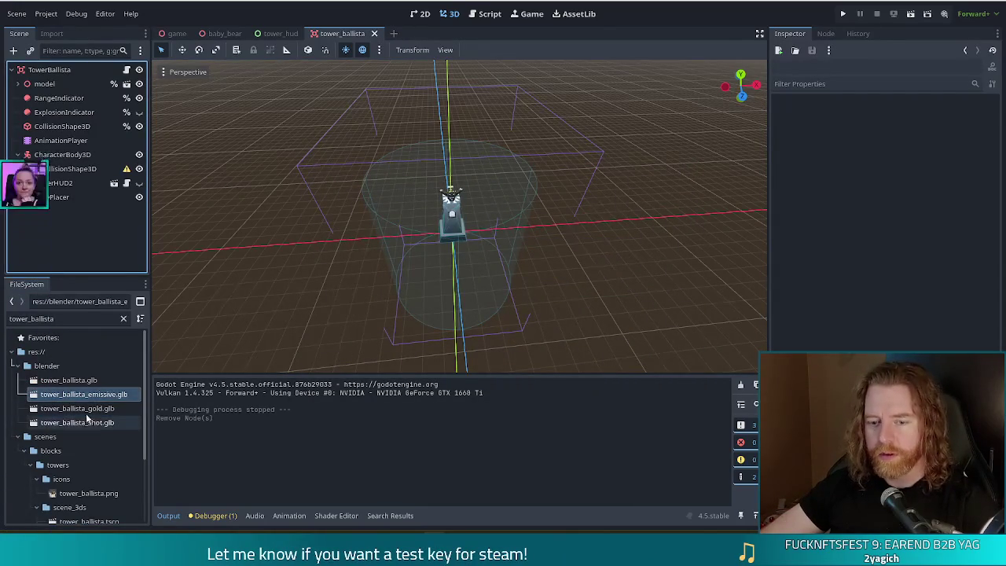
Permanently remove tower_ballista_emissive.glb and tower_ballista_gold.glb from the blender folder
shift+click(89, 409)
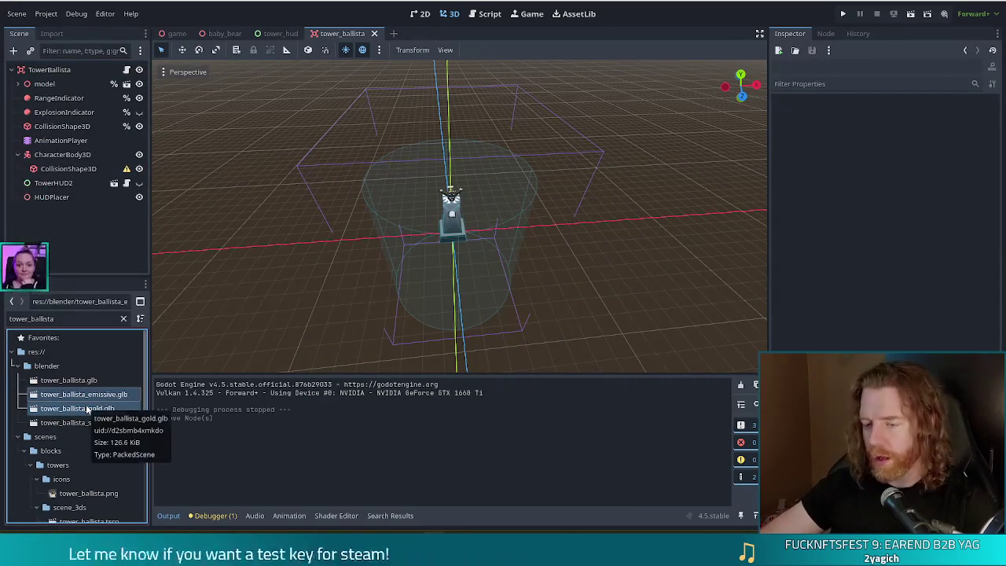
key(Delete)
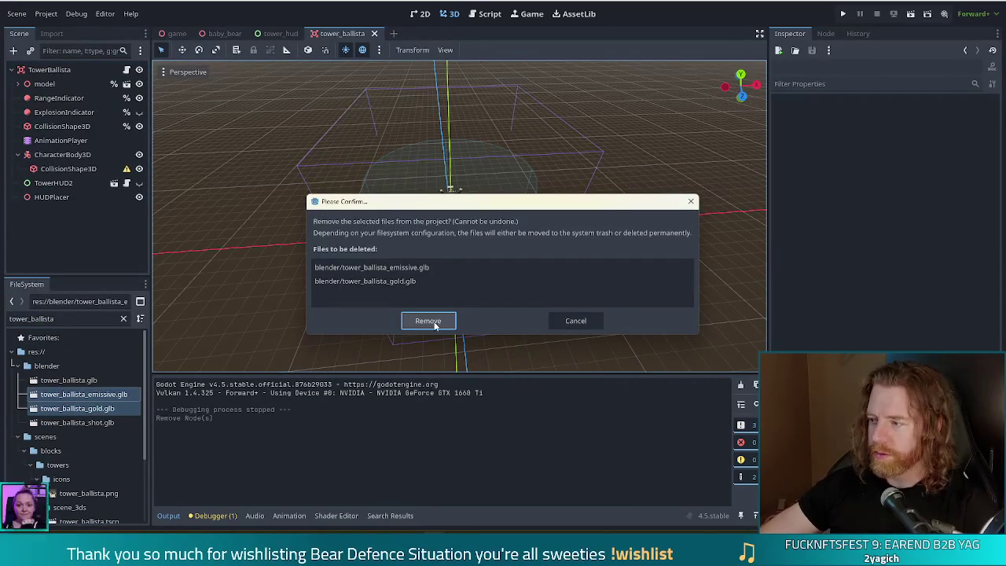
click(428, 321)
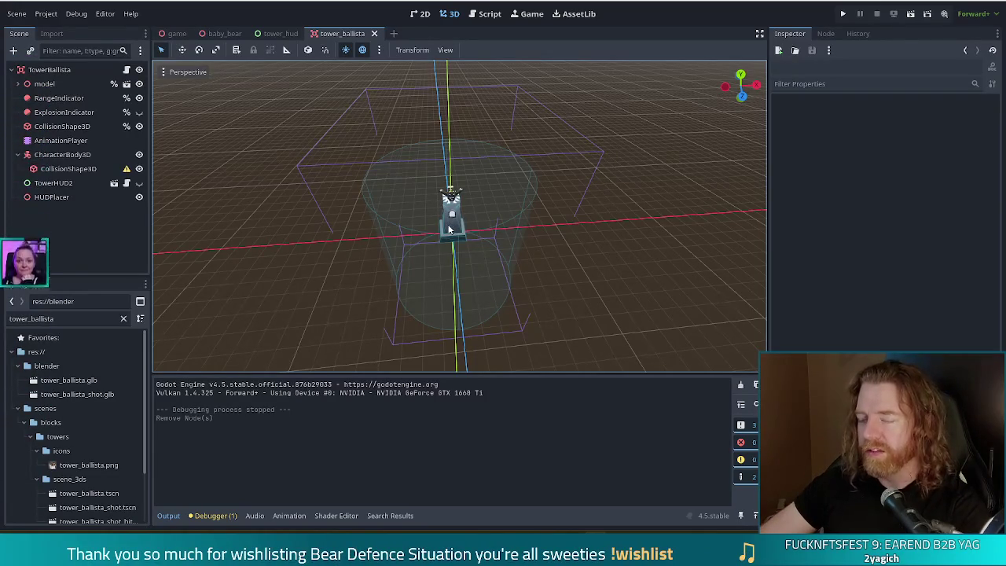
Zoom onto the tower, expand model and Post, and inspect ShotPoint's Node3D properties
scroll(444, 228, up, 5)
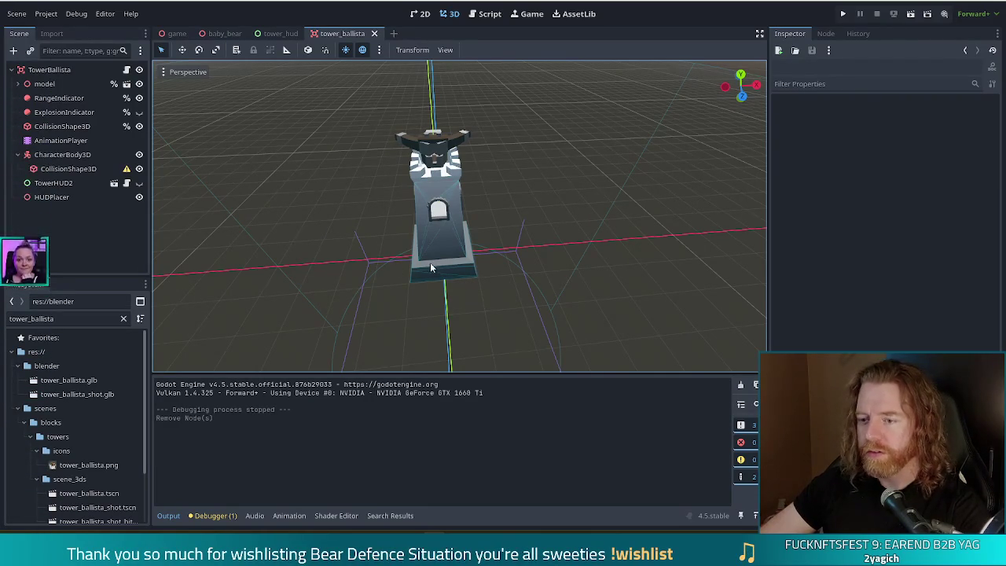
click(18, 84)
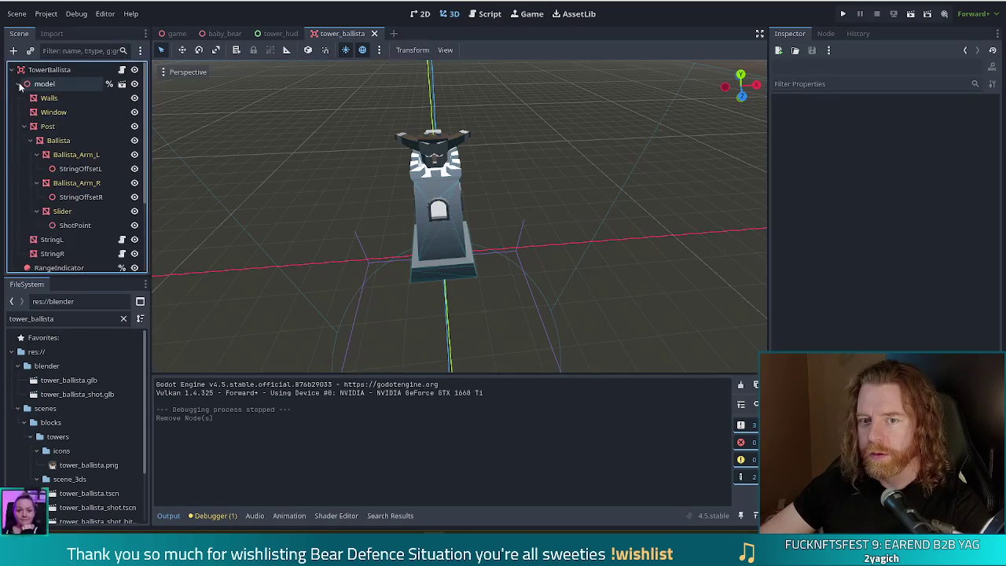
click(24, 126)
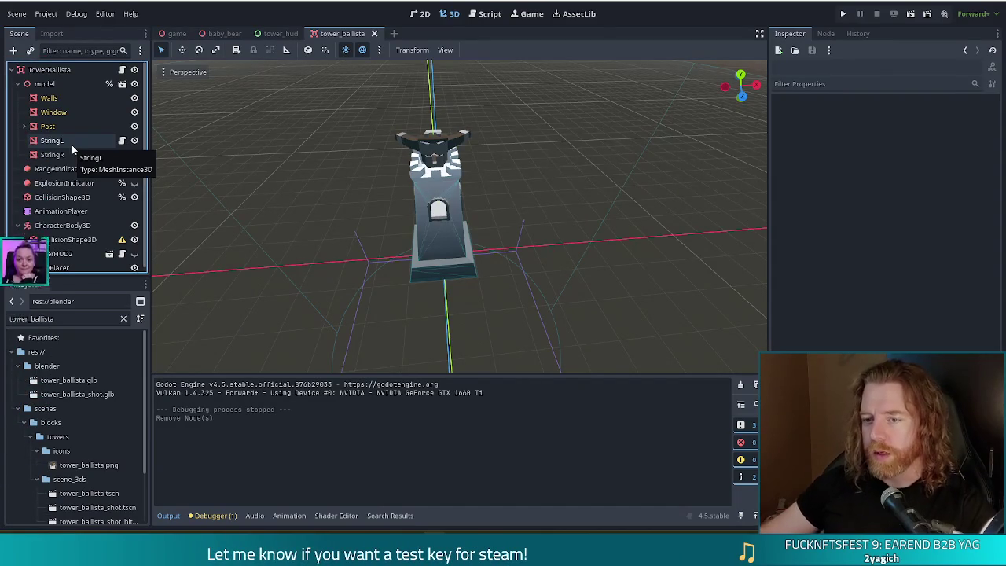
click(24, 127)
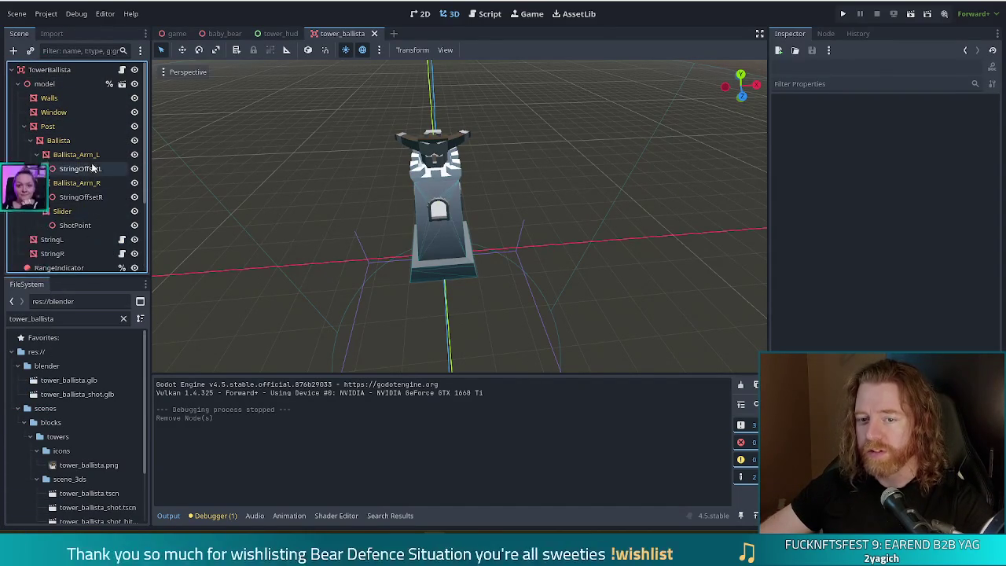
click(72, 226)
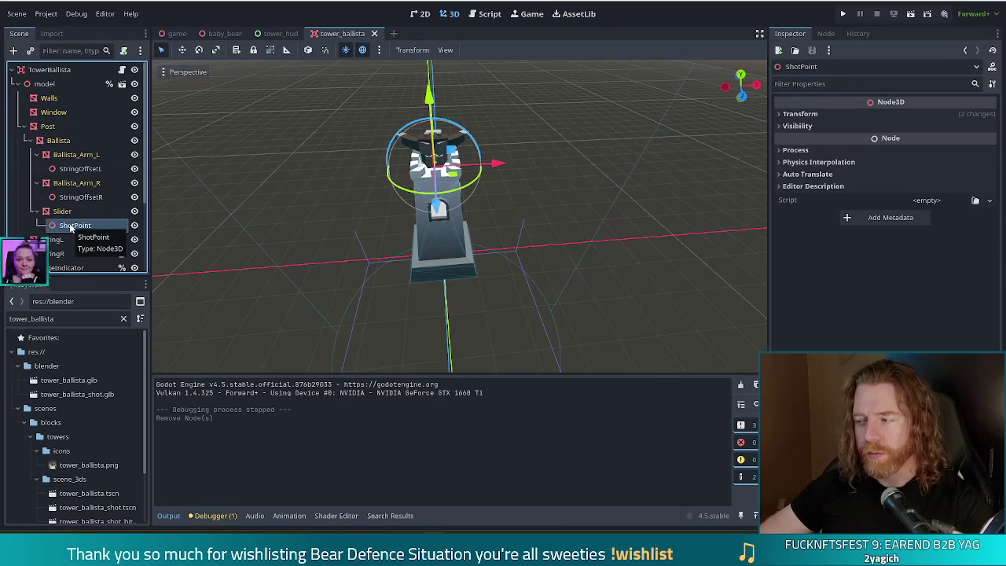
click(25, 127)
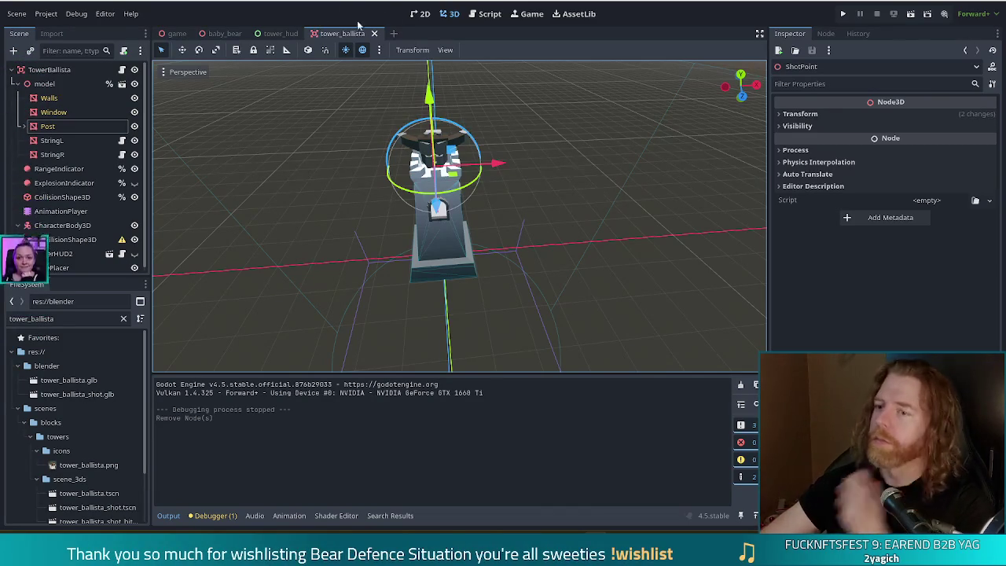
click(503, 17)
Open tower_3d.gd and search 'luck' to jump to the luck match in _on_kill_shot
click(449, 202)
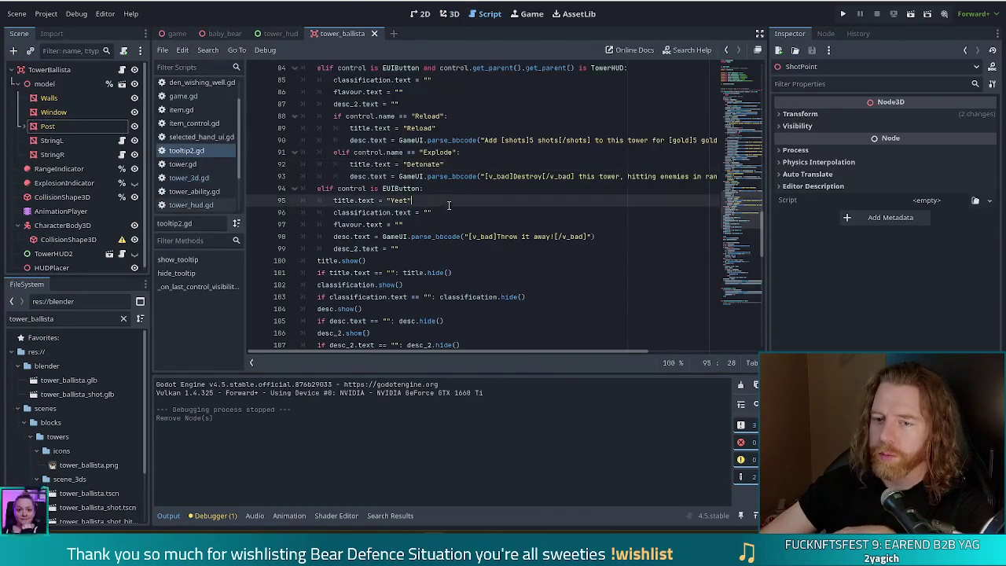
click(193, 178)
click(435, 152)
key(ctrl+f)
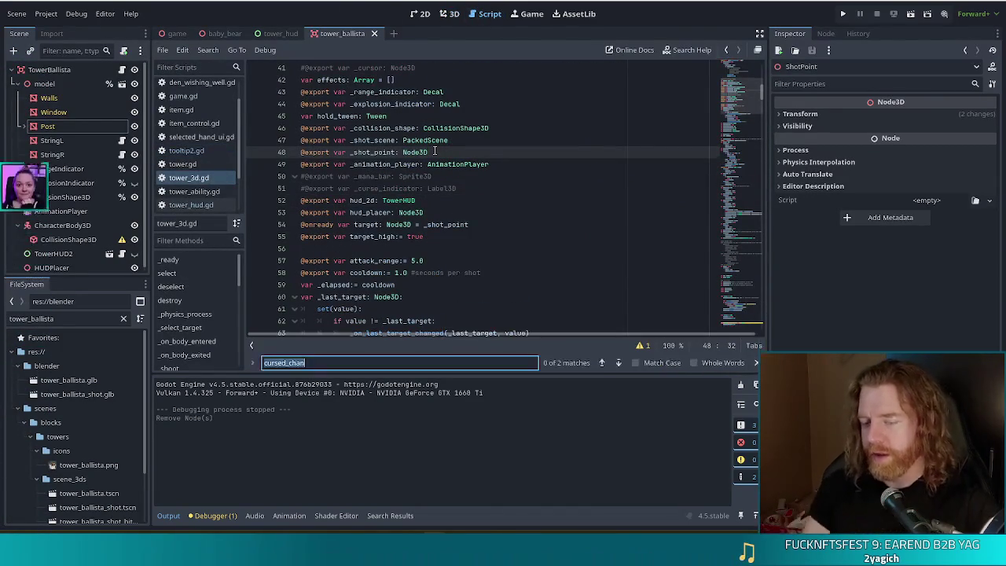
text(luck)
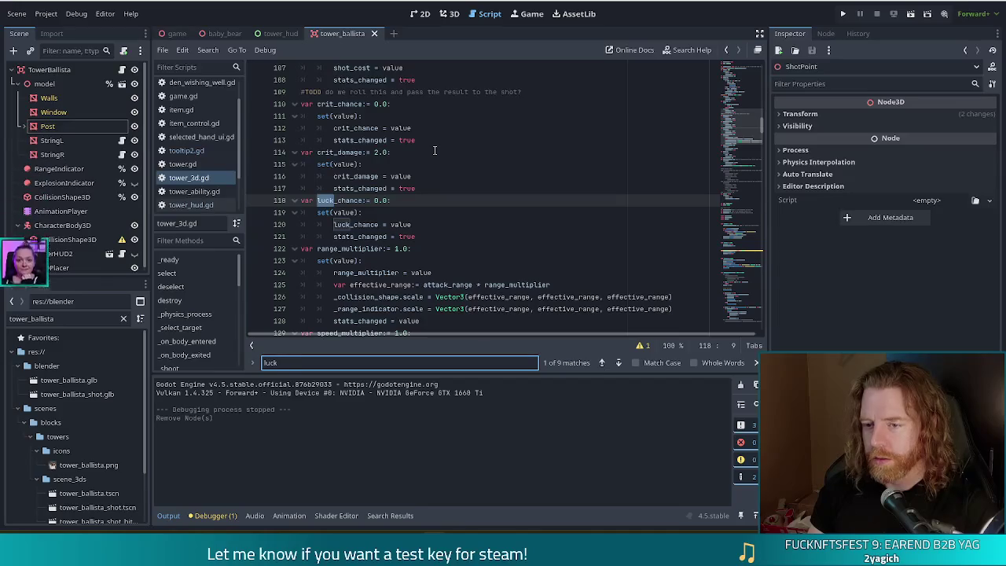
click(618, 363)
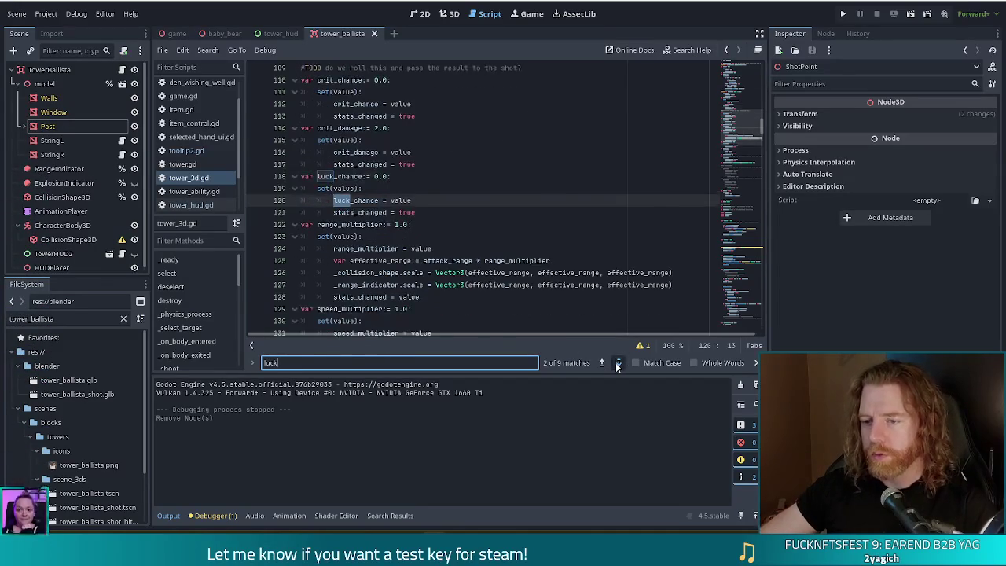
click(618, 363)
Inspect the luck_chance checks on lines 283–289 that grant gold coins and bones
click(396, 201)
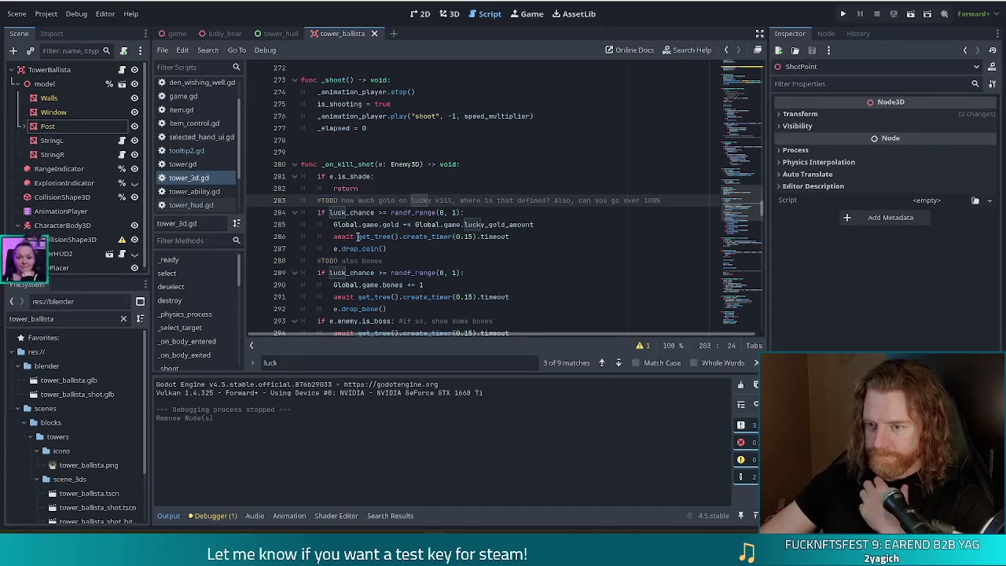
key(Down)
key(Down)
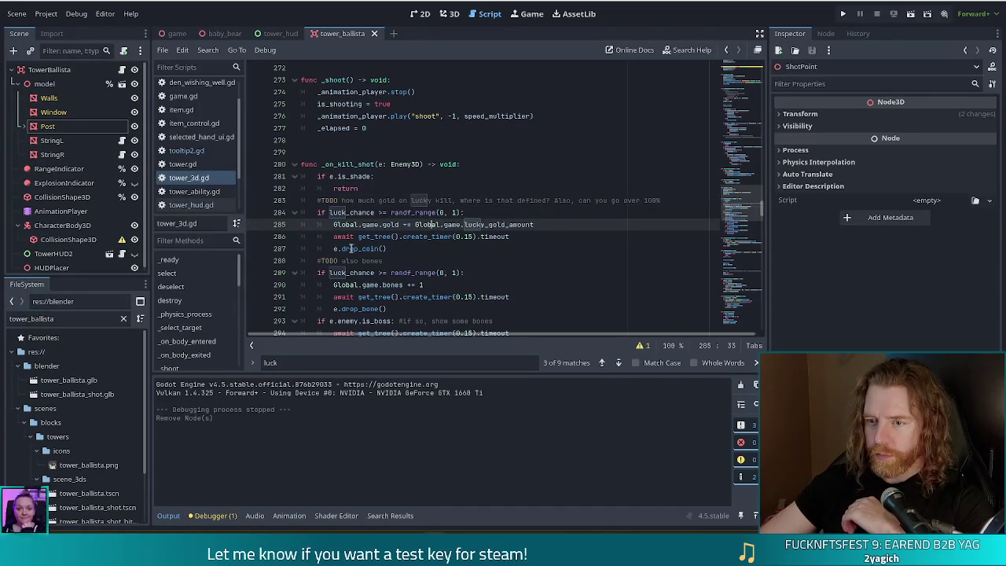
click(378, 248)
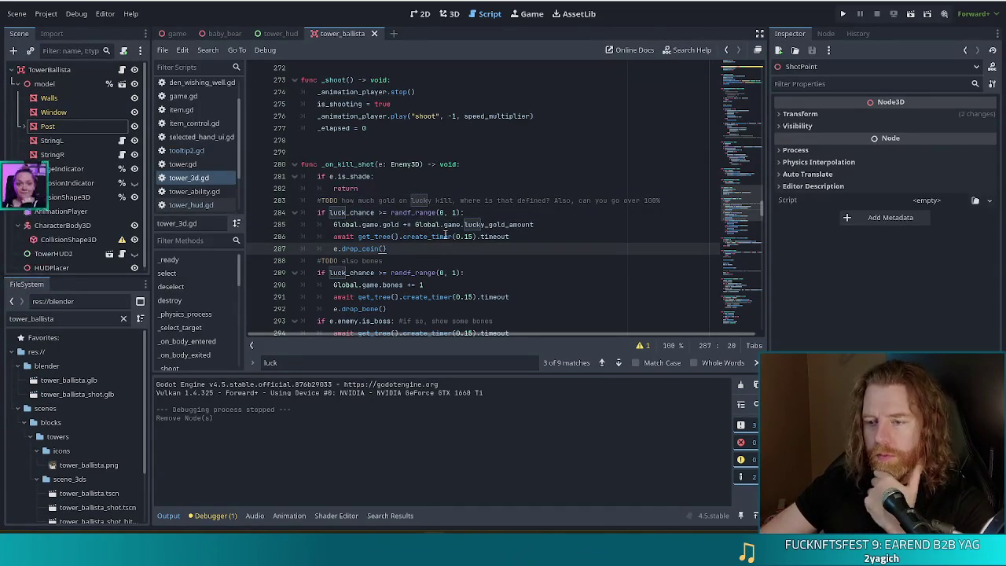
scroll(446, 236, down, 2)
click(415, 202)
click(399, 192)
click(381, 202)
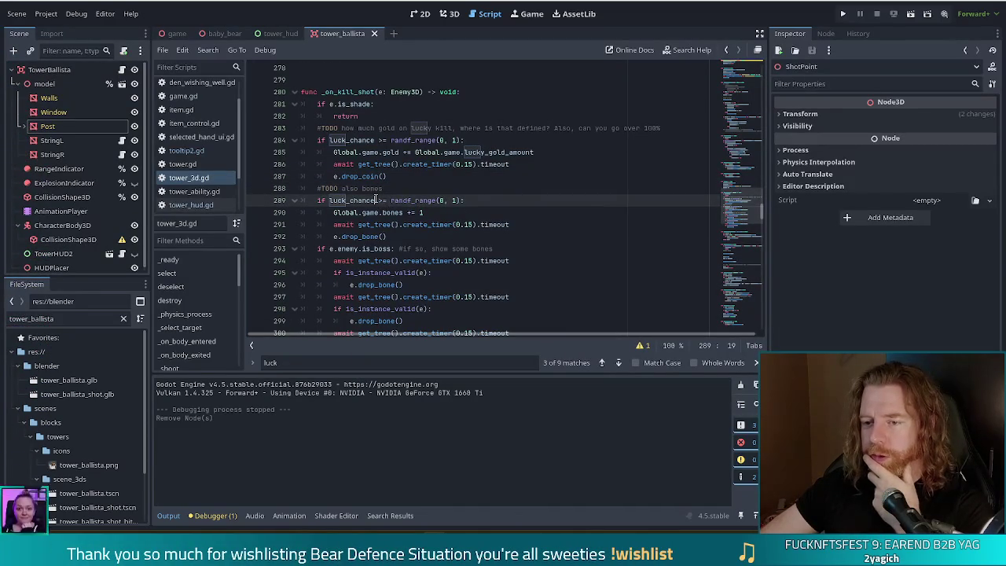
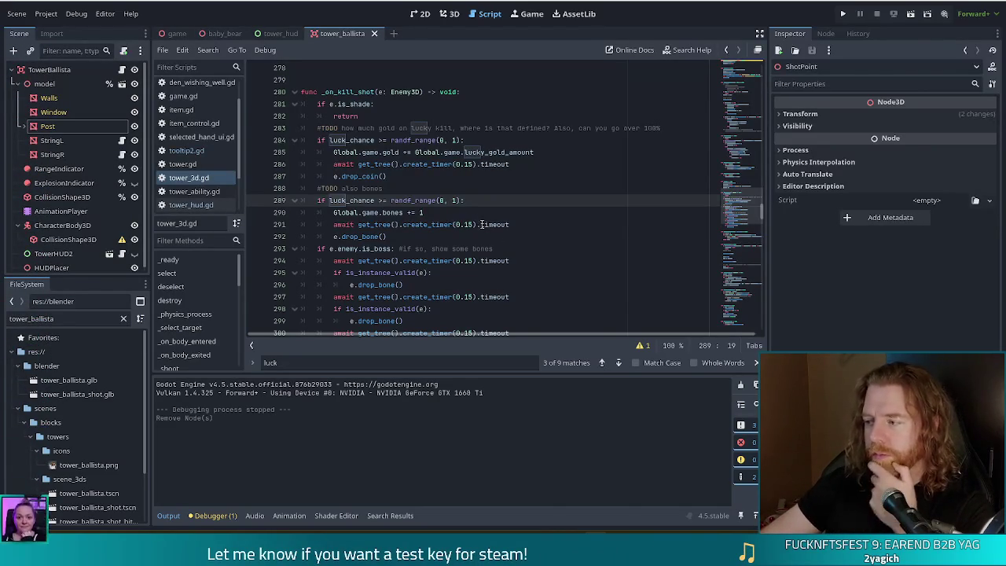
Add ' / 2.0' to the randf_range(0, 1) roll on line 289, save tower_3d.gd, and run the project
click(511, 200)
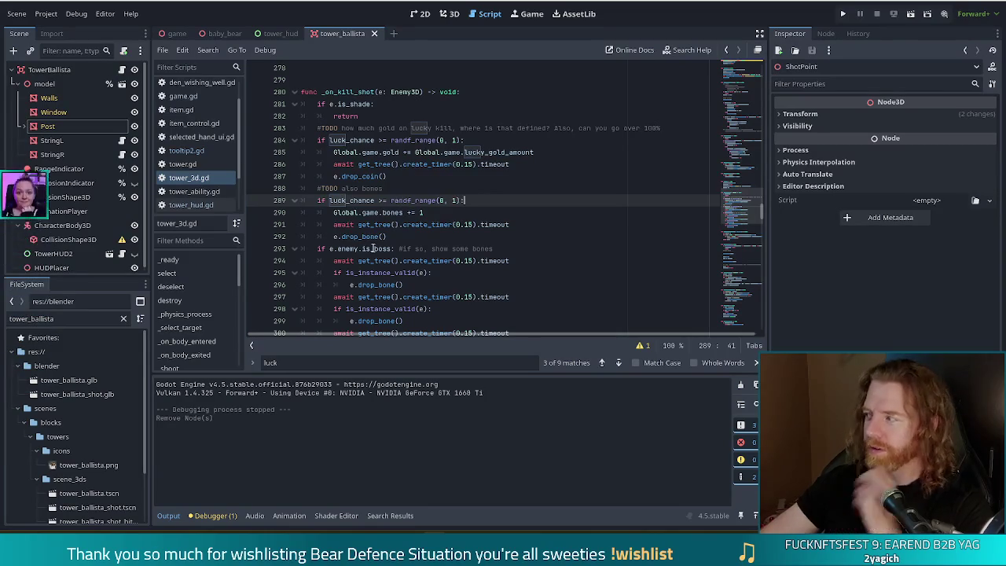
mouse_move(374, 246)
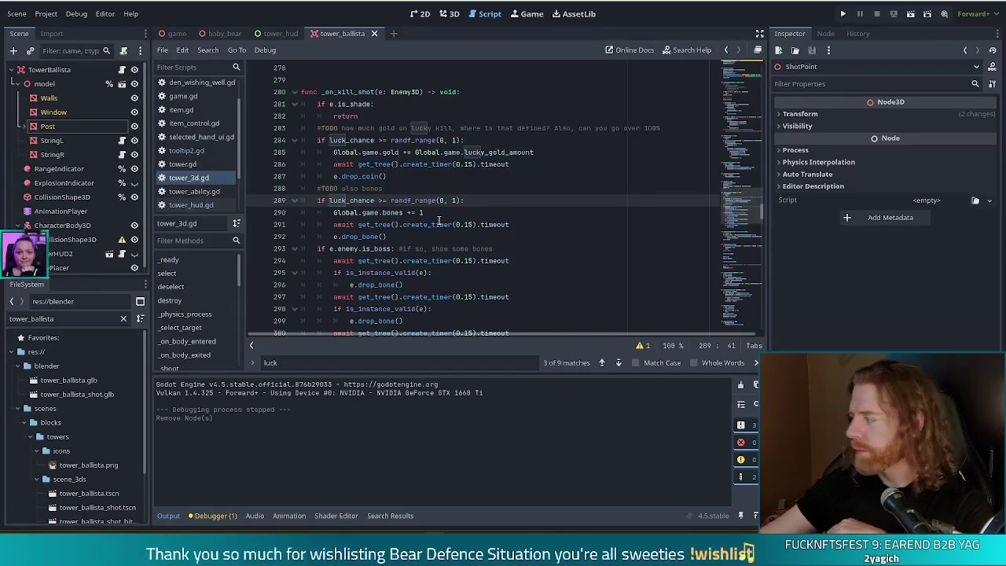
mouse_move(439, 221)
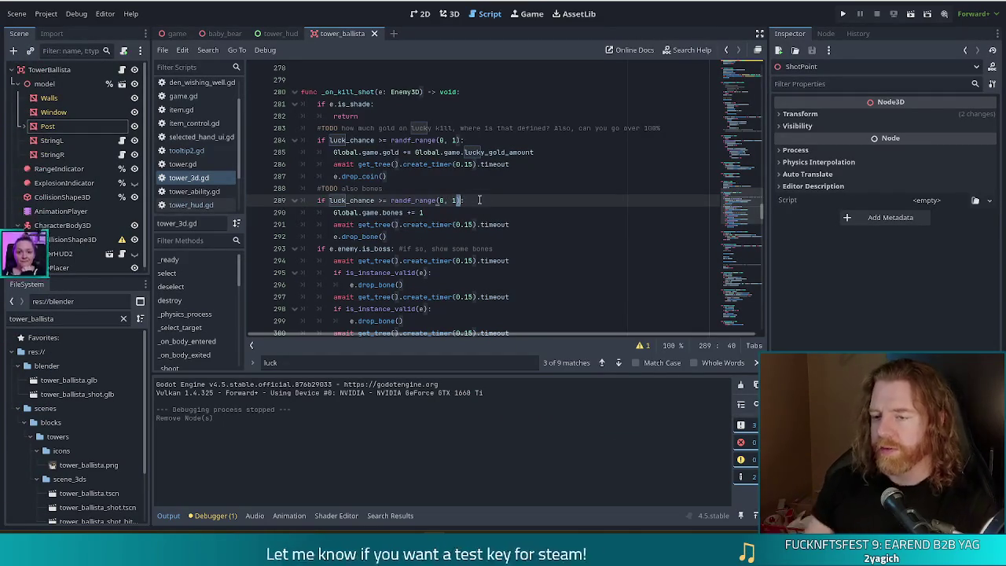
text(/ 2.0)
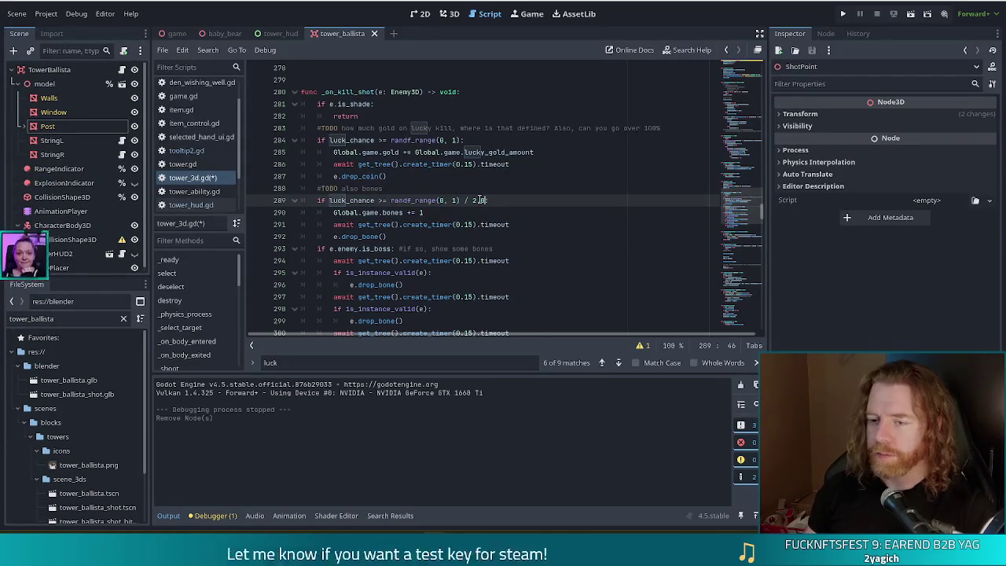
click(499, 201)
key(ctrl+s)
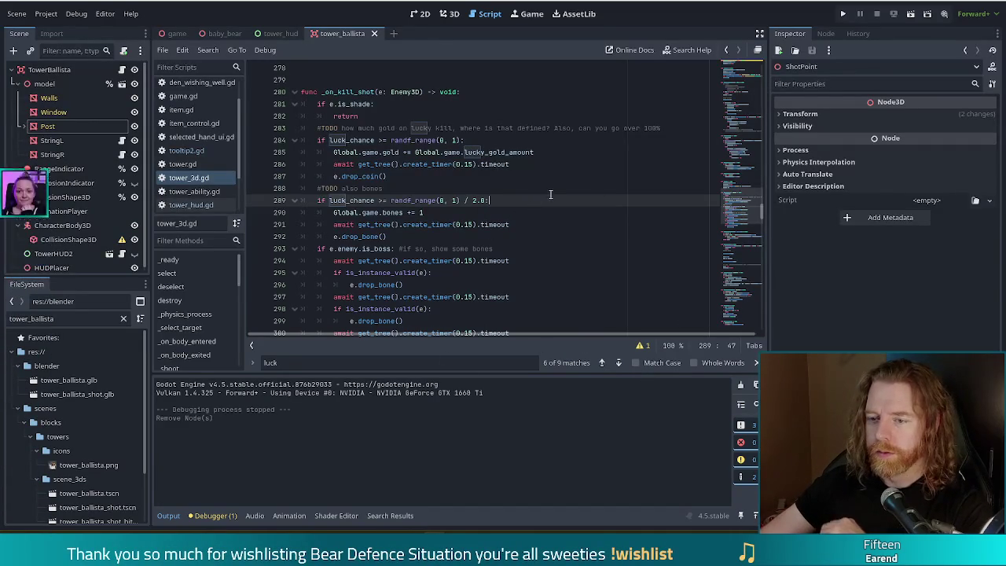
click(476, 200)
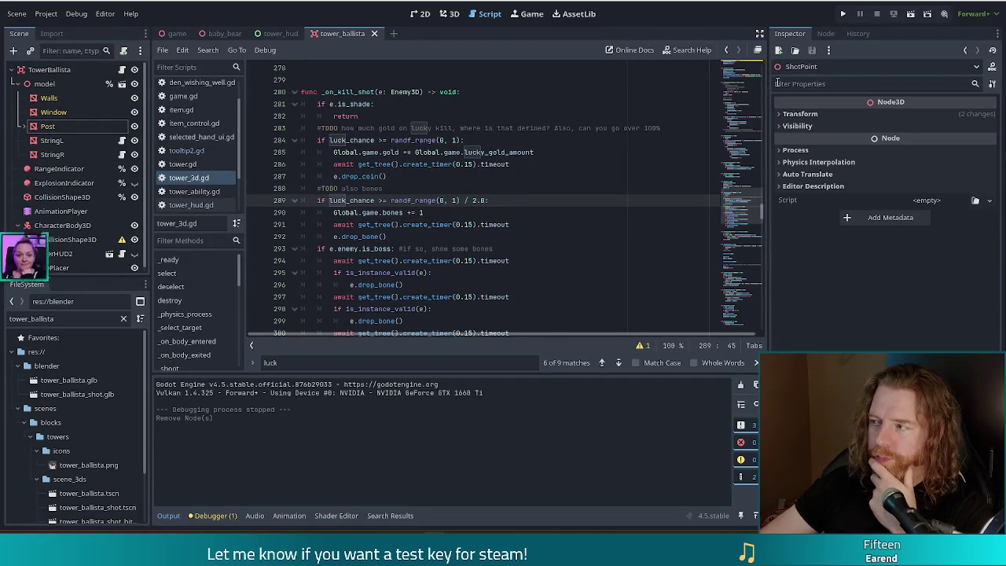
click(842, 15)
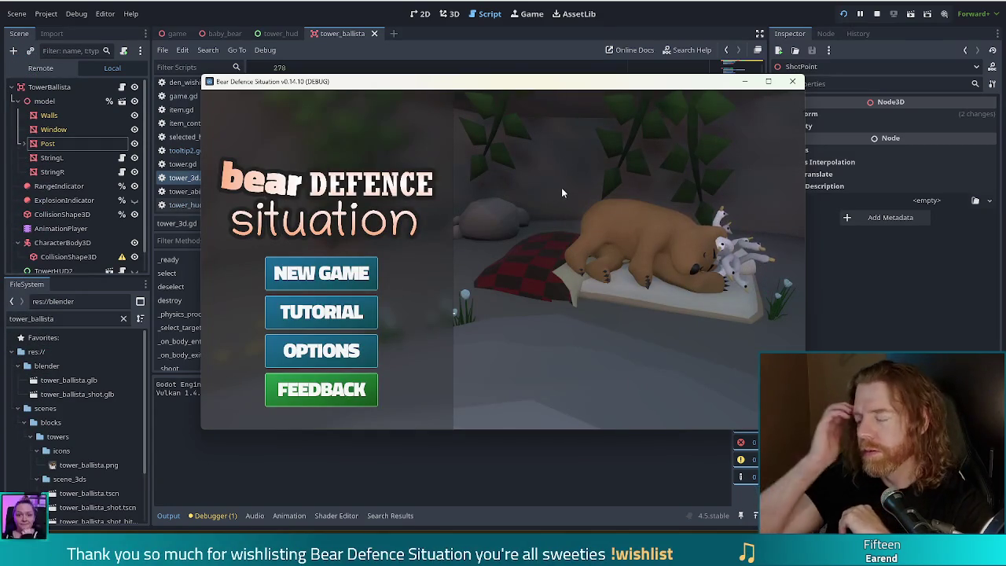
Begin a new game, throw coins at the Wishing Well, and take the Training Wheels wish
click(320, 277)
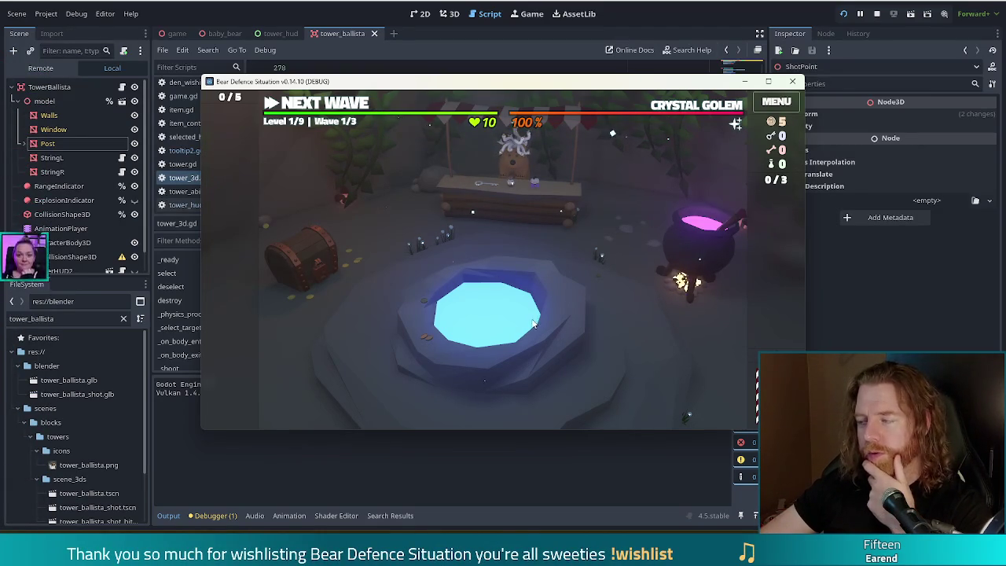
click(551, 287)
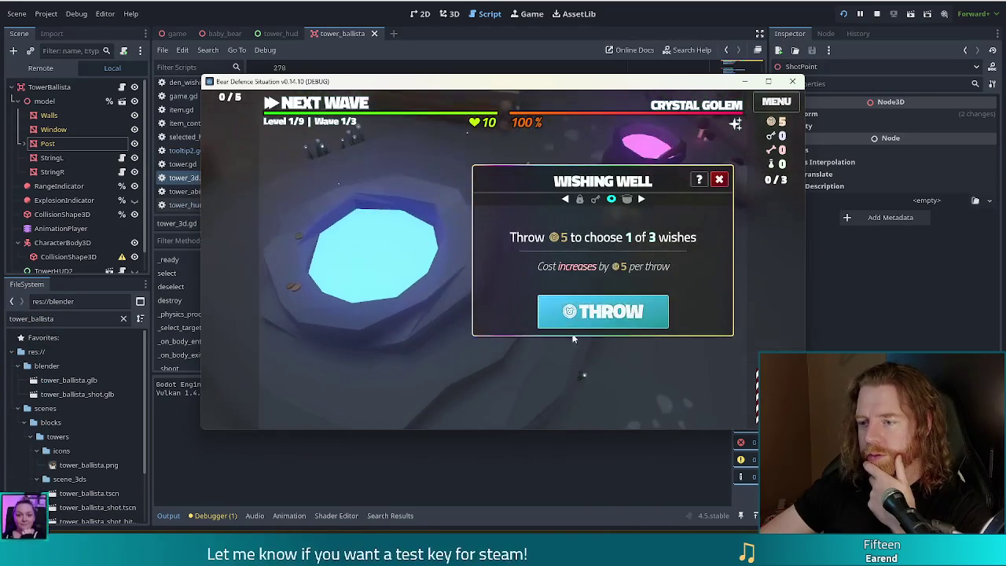
click(609, 313)
click(551, 222)
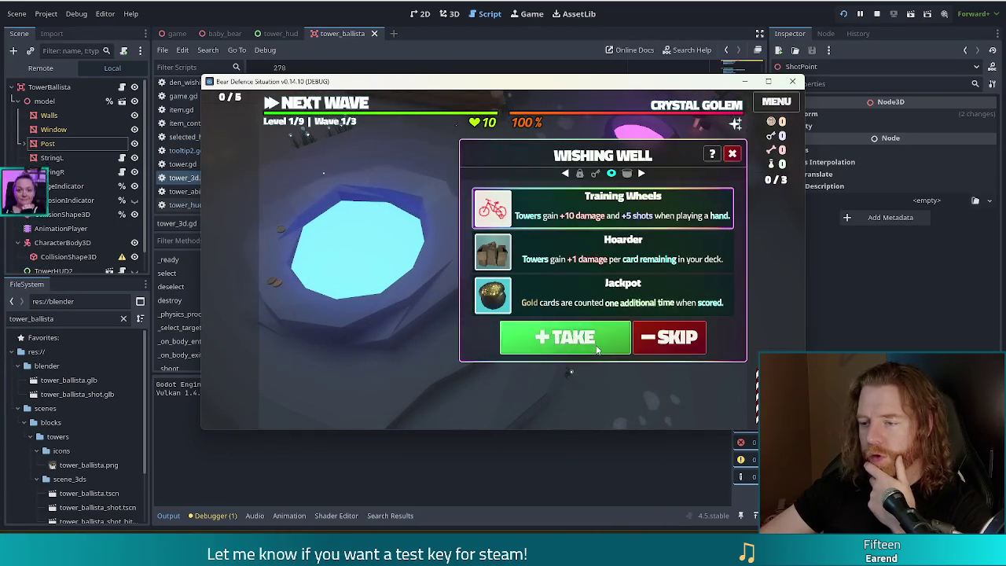
click(564, 337)
click(368, 211)
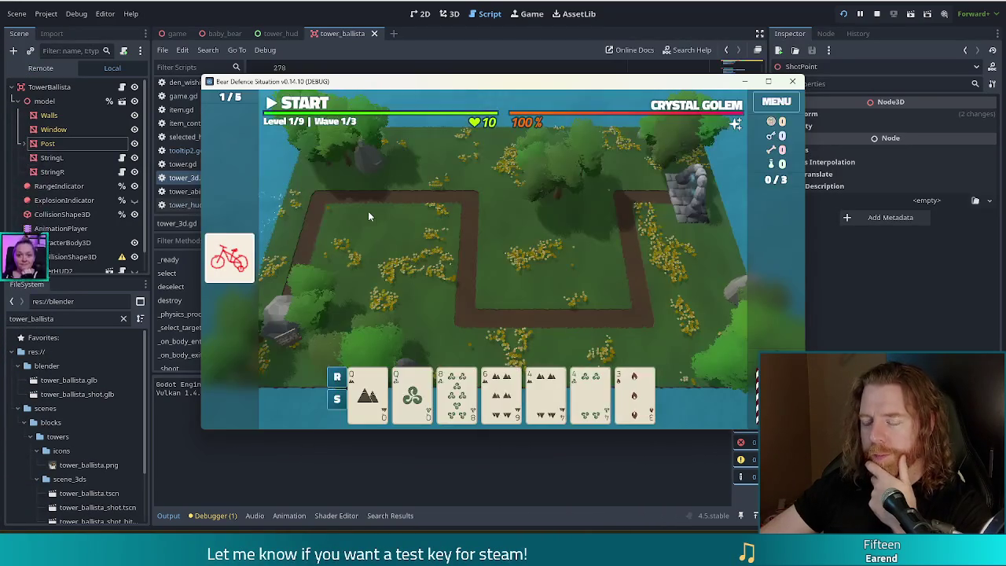
Play a Two Pair of queens and fours to build a Ballista Tower
click(368, 394)
click(412, 393)
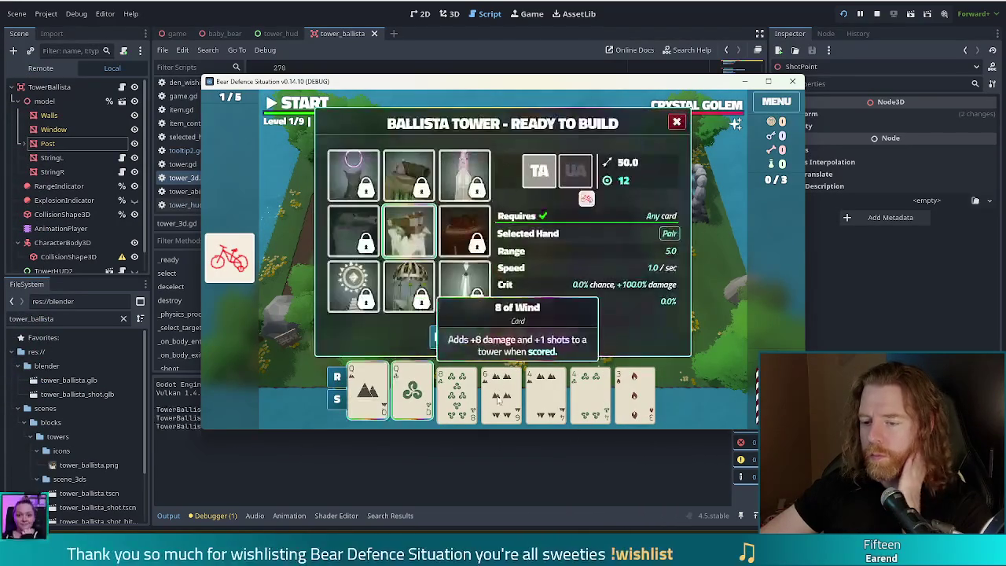
click(585, 404)
click(546, 397)
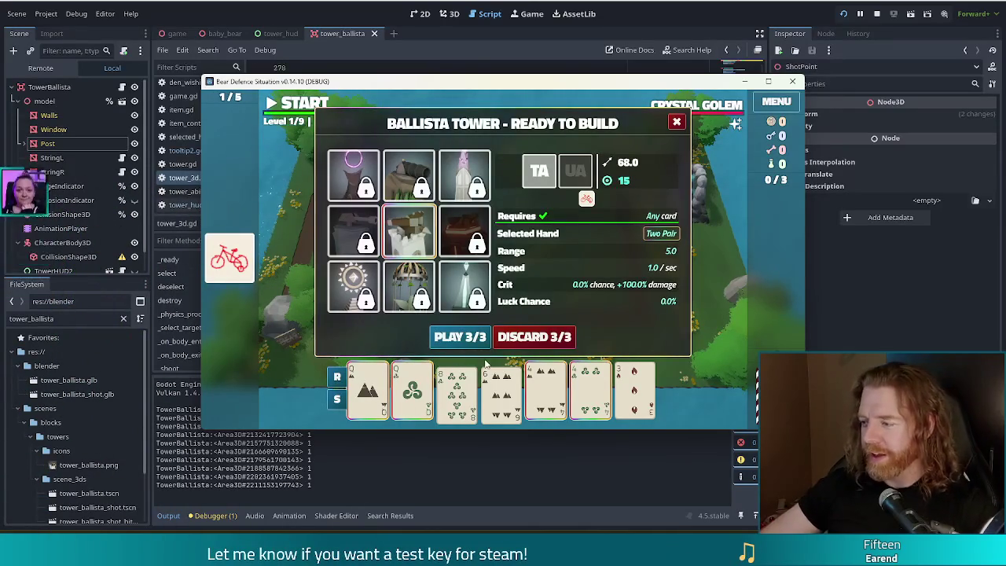
mouse_move(462, 314)
click(460, 337)
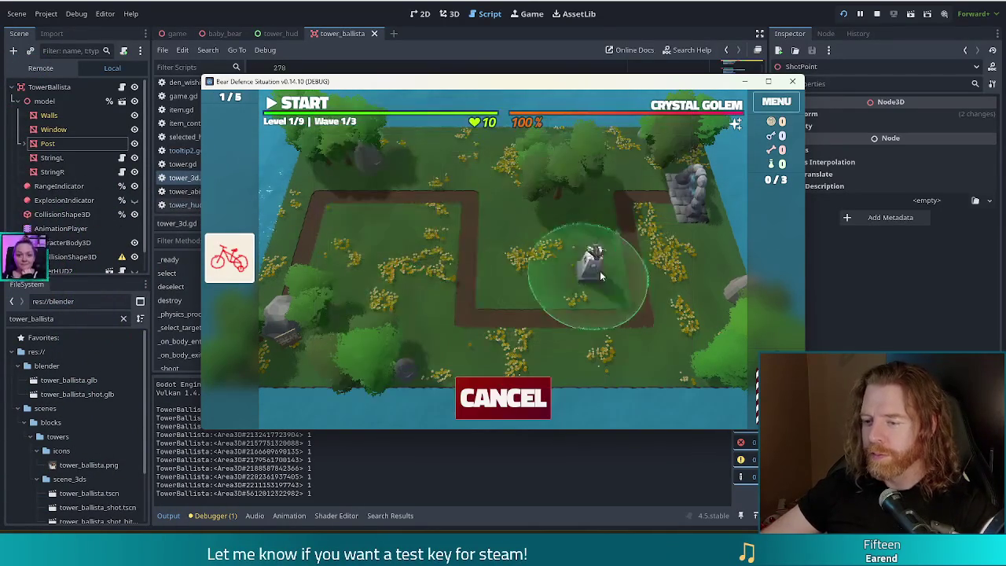
Place the first ballista, then play a Straight and place a second ballista beside it
click(596, 273)
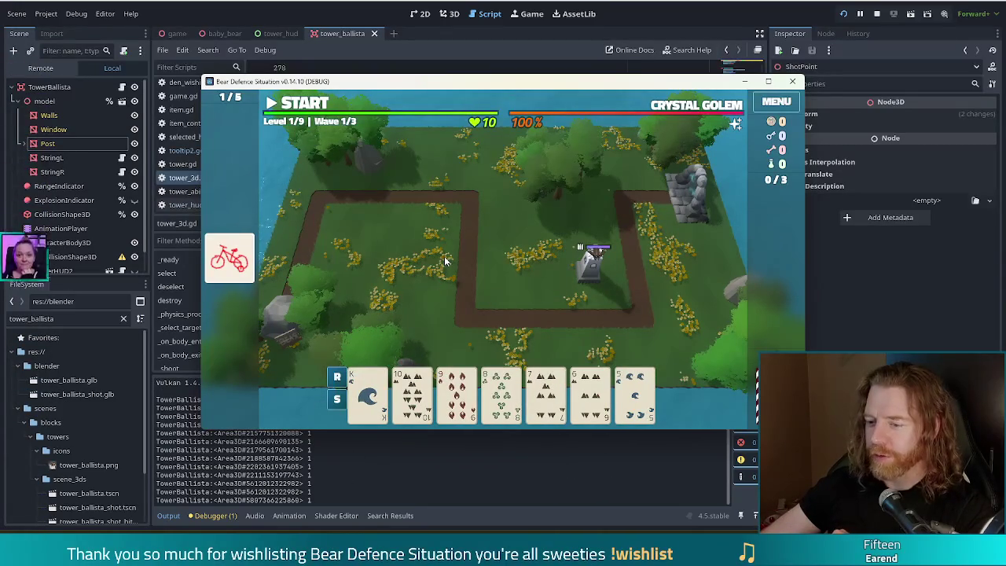
click(547, 397)
click(590, 390)
click(636, 390)
click(500, 389)
click(456, 389)
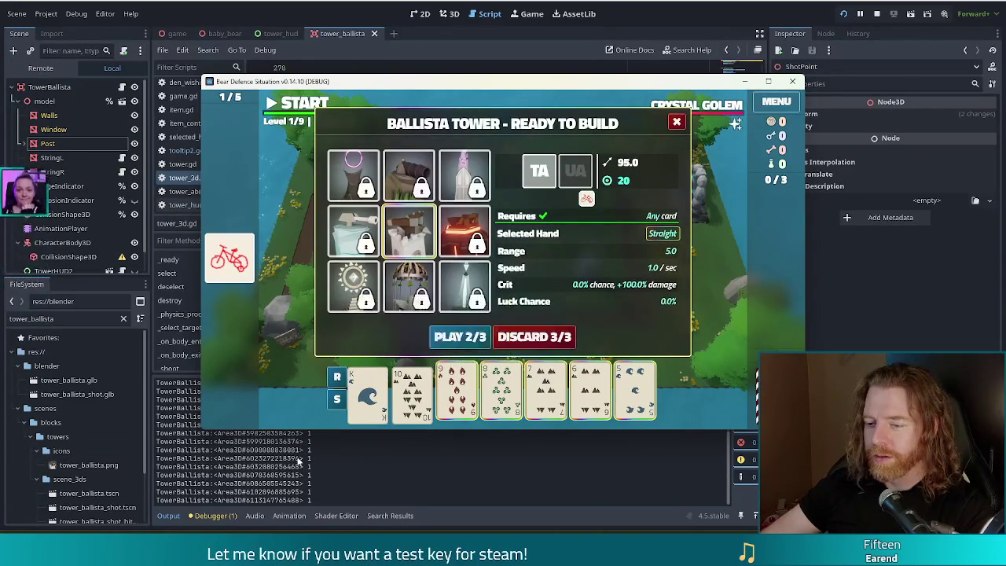
click(466, 337)
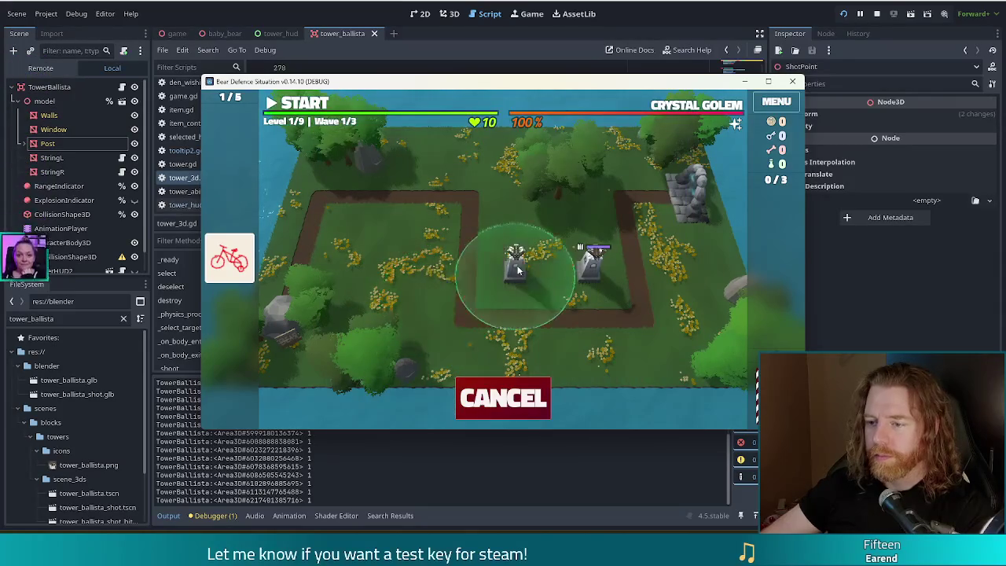
click(507, 283)
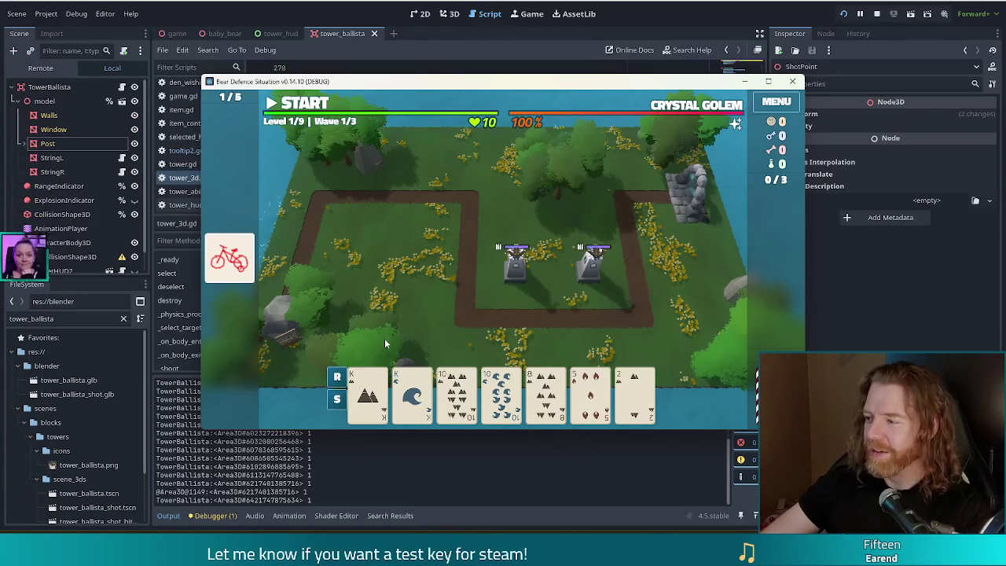
Play the King of Earth and King of Water pair and place a third ballista
mouse_move(501, 388)
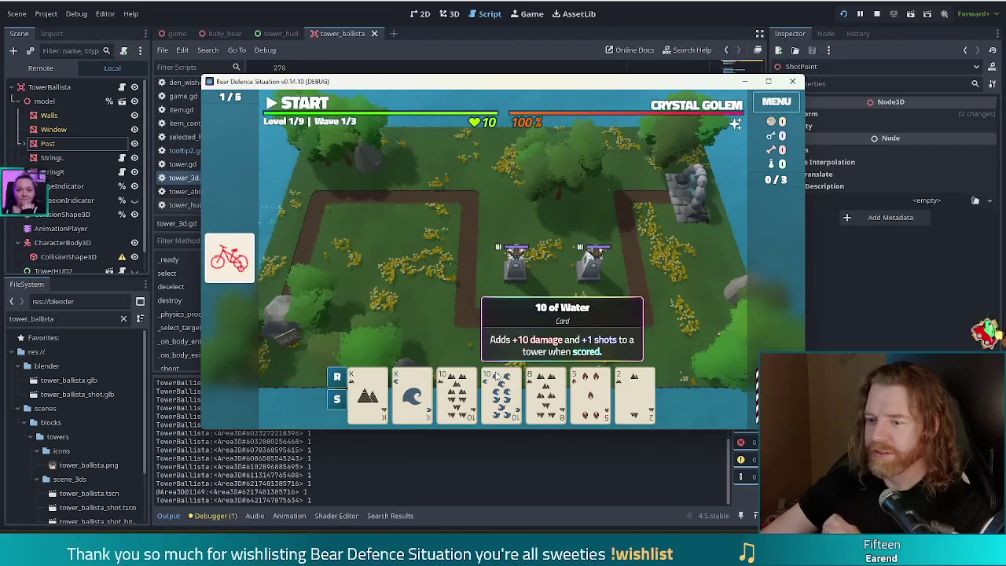
mouse_move(440, 388)
click(368, 393)
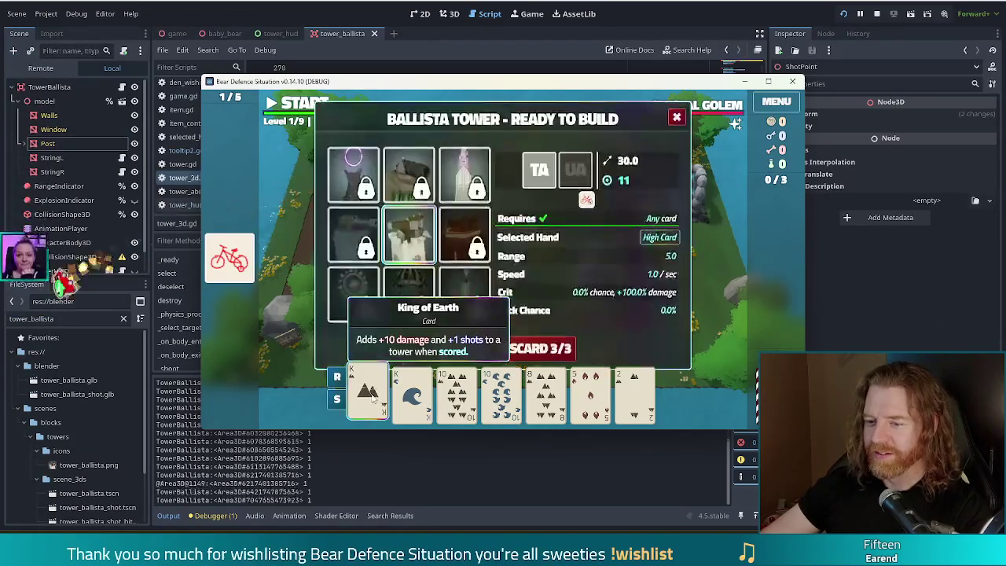
click(413, 393)
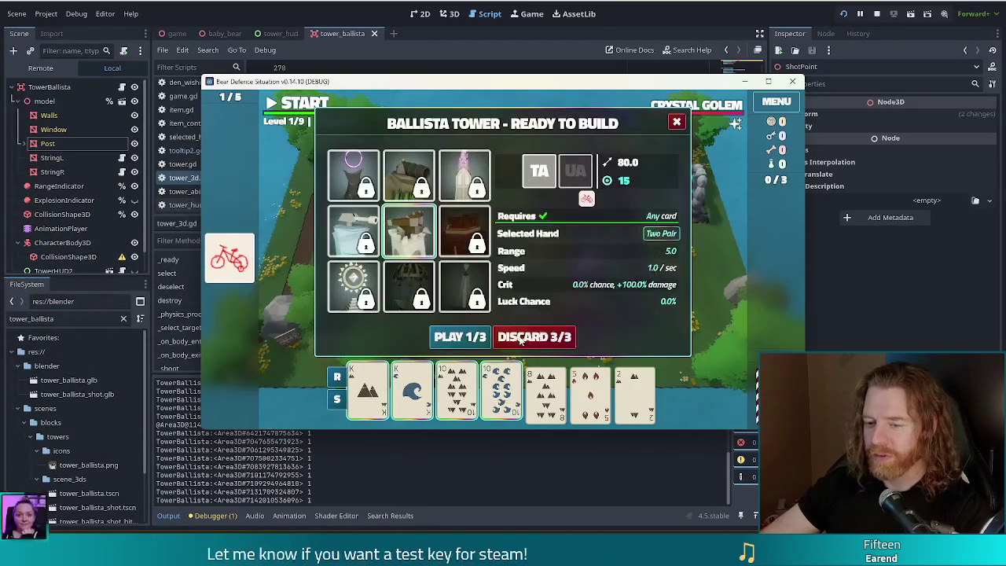
click(458, 337)
click(417, 236)
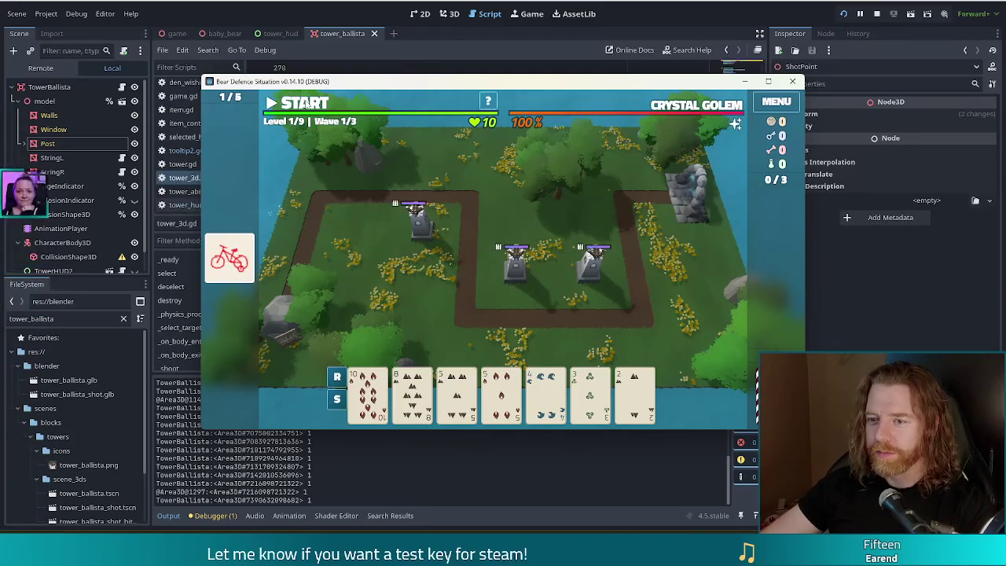
Start wave 1, resume it from pause, and dismiss the Wave Complete summary when it ends
click(300, 107)
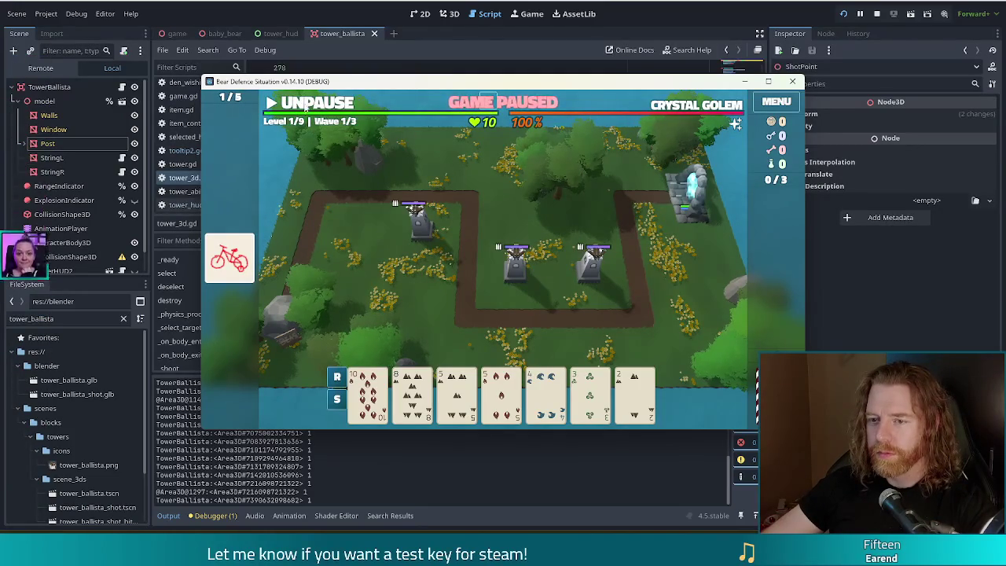
click(313, 103)
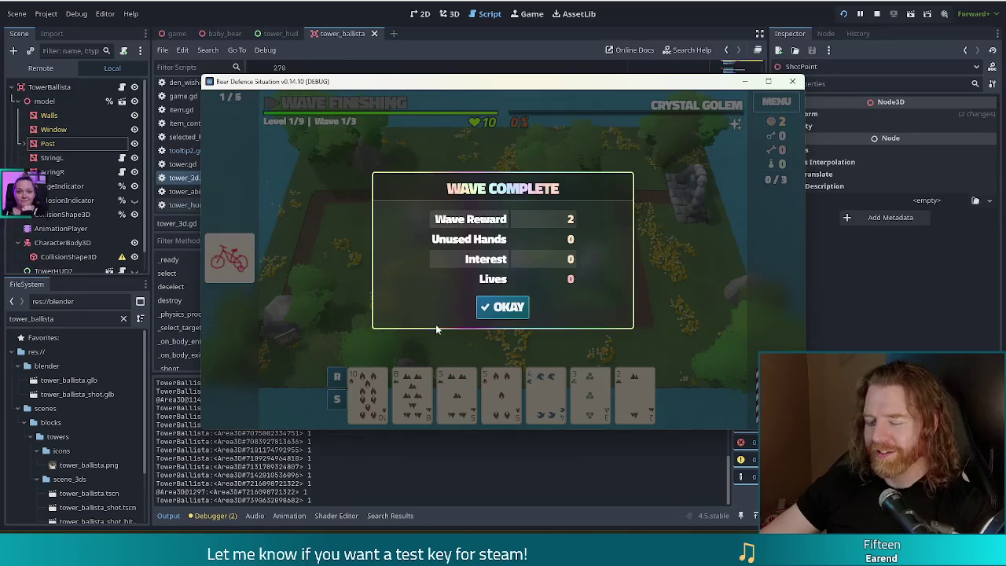
click(495, 309)
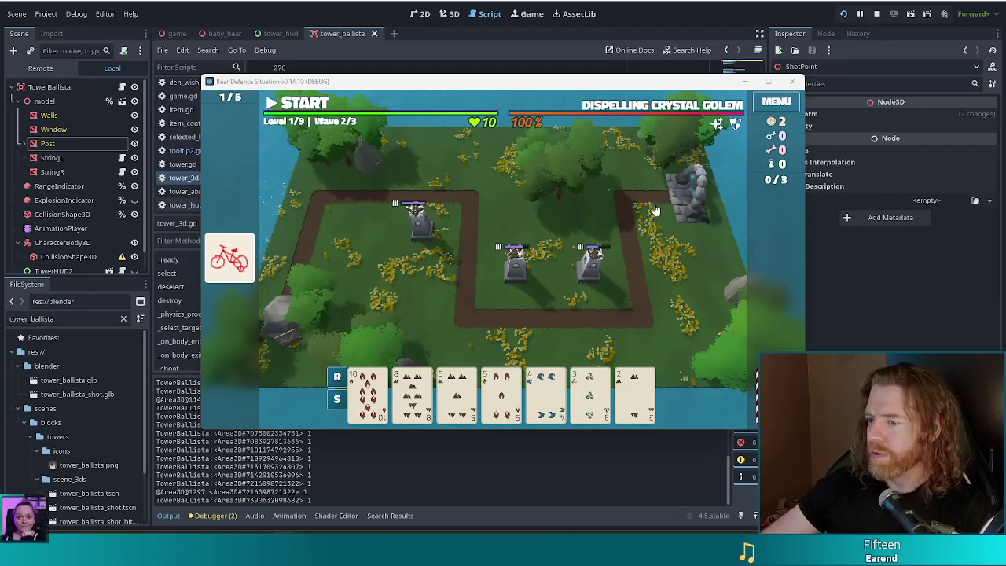
Switch away from the game to the web browser
key(alt+Tab)
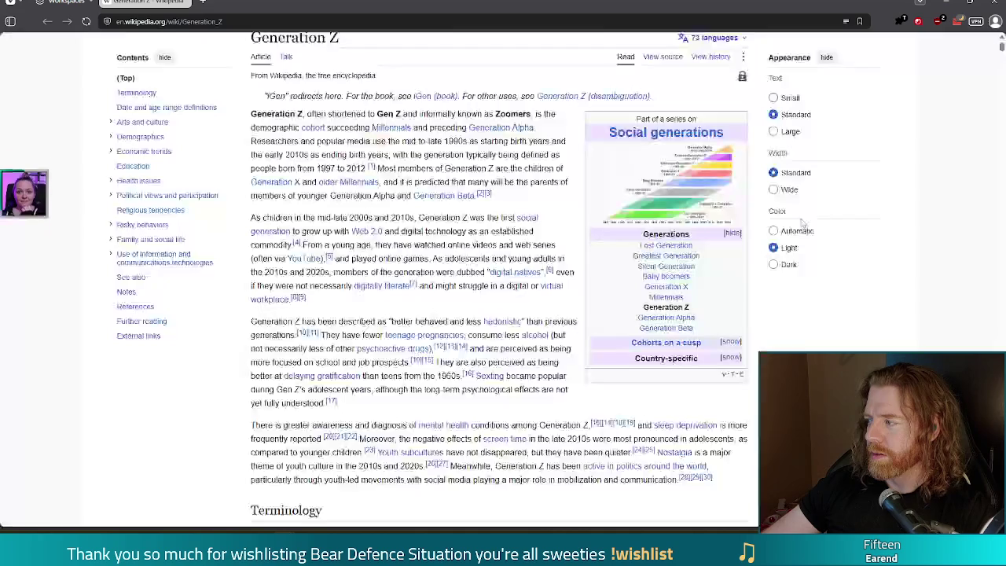
Enlarge the Generation Z generations timeline image, then return to the running game
click(639, 185)
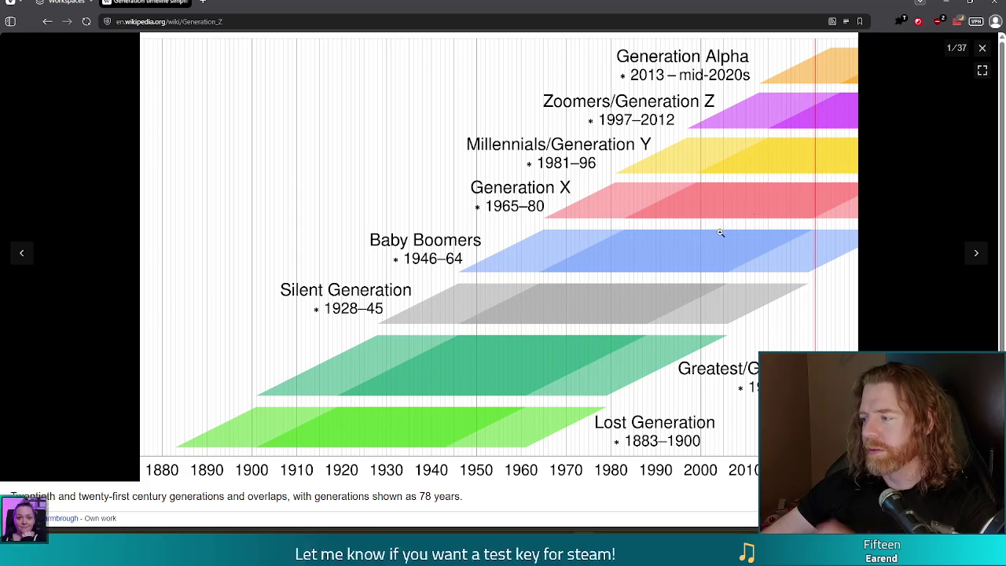
key(alt+Tab)
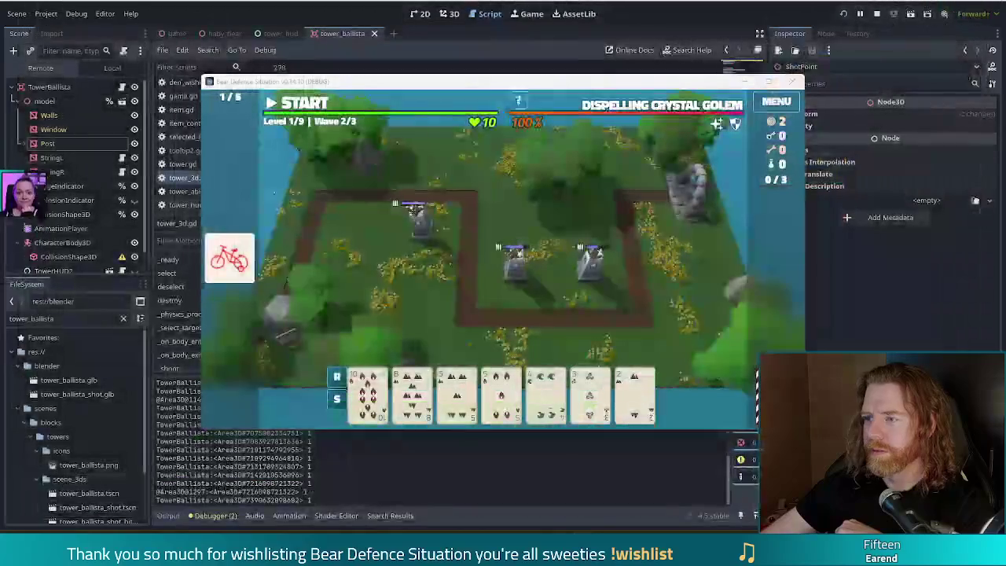
Move the game window up-left, run wave 2, and dismiss its summary
drag(542, 89, 501, 75)
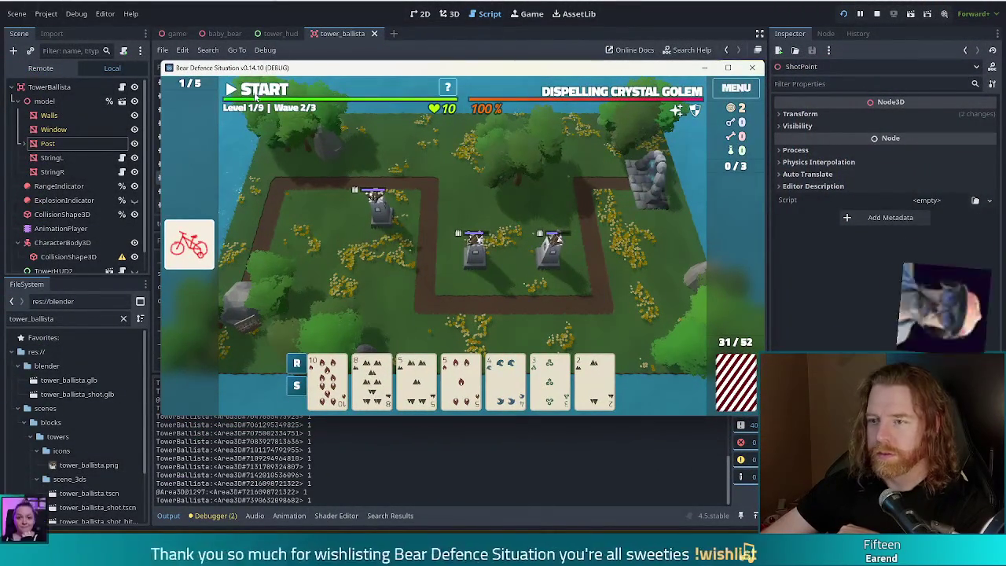
click(252, 89)
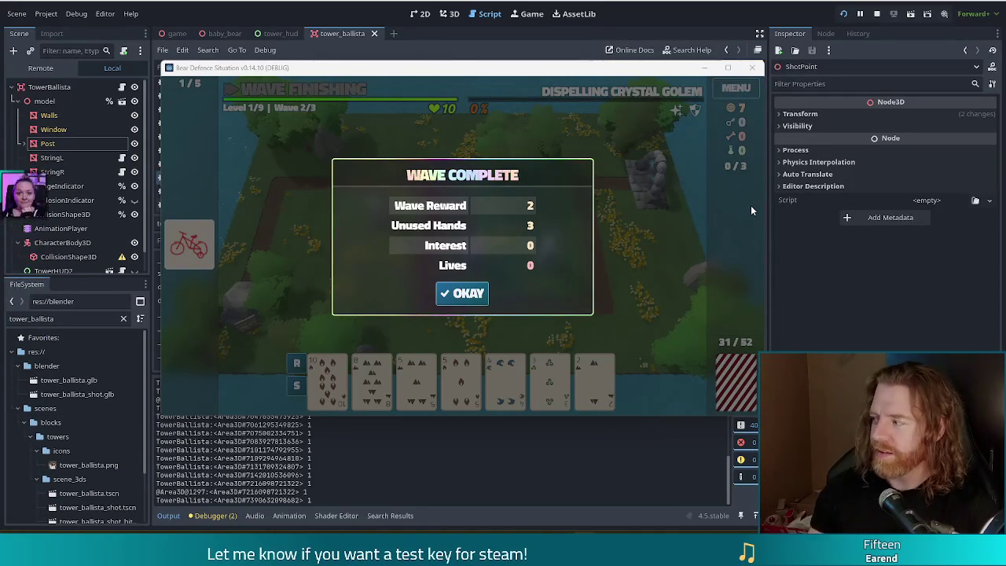
click(462, 293)
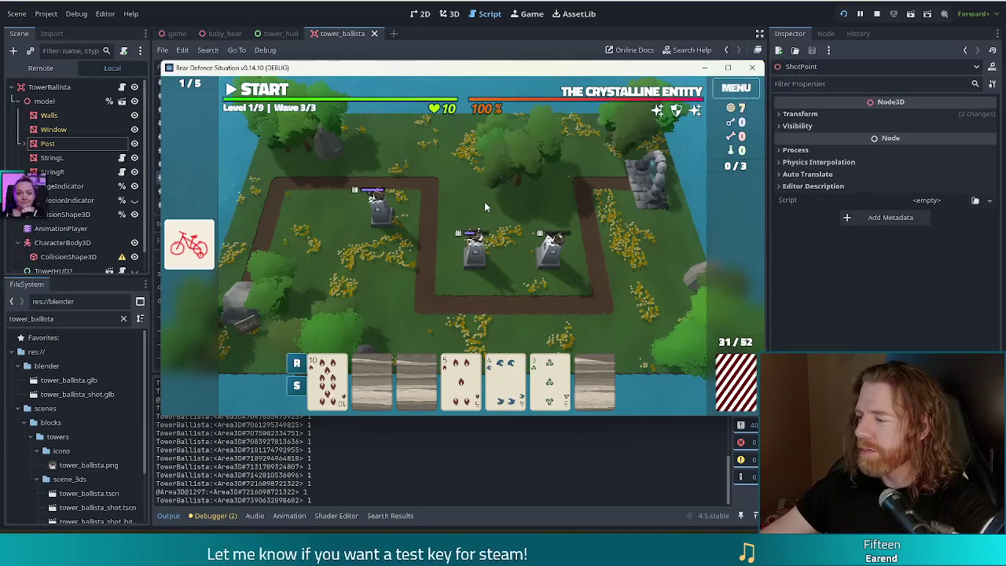
Pick a hand card to bring up the Ballista Tower build panel
click(438, 338)
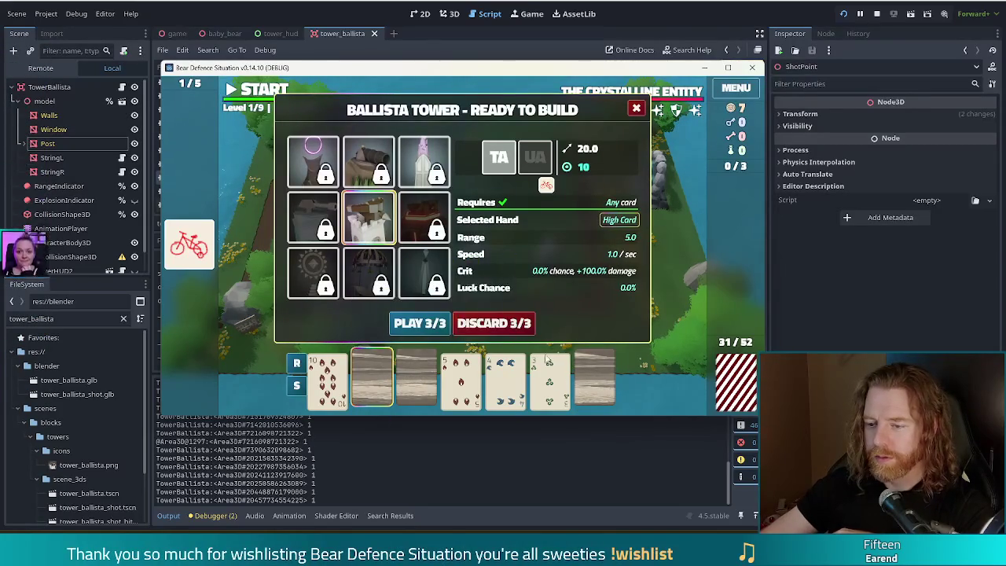
Discard for fresh cards, then build a ballista from a Two Pair beside the path
click(494, 323)
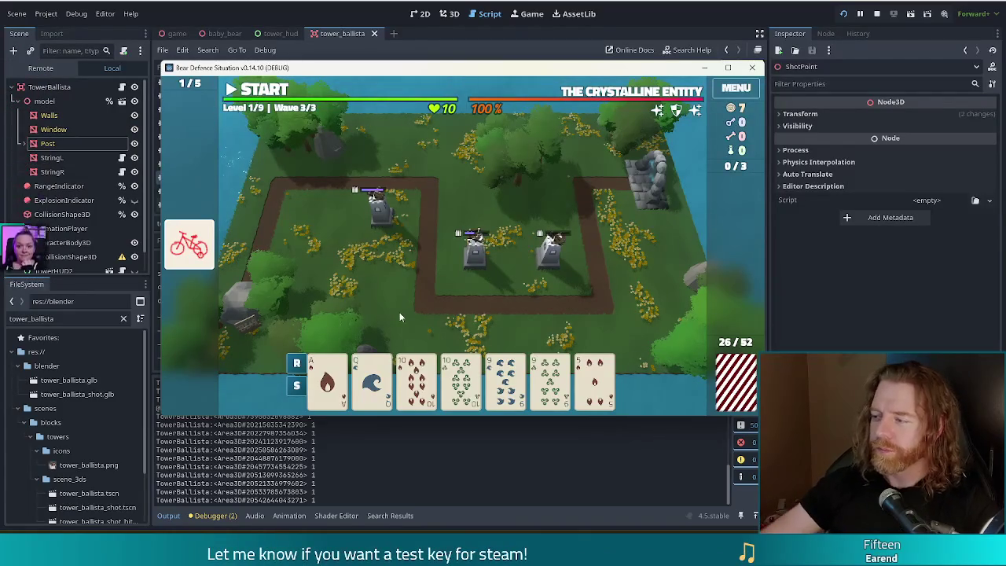
click(499, 398)
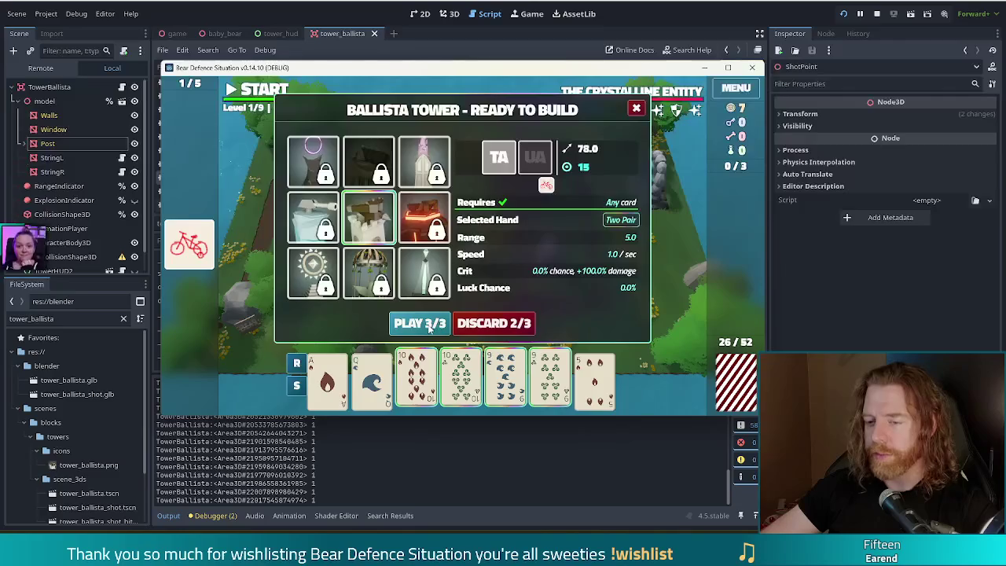
click(430, 323)
click(582, 281)
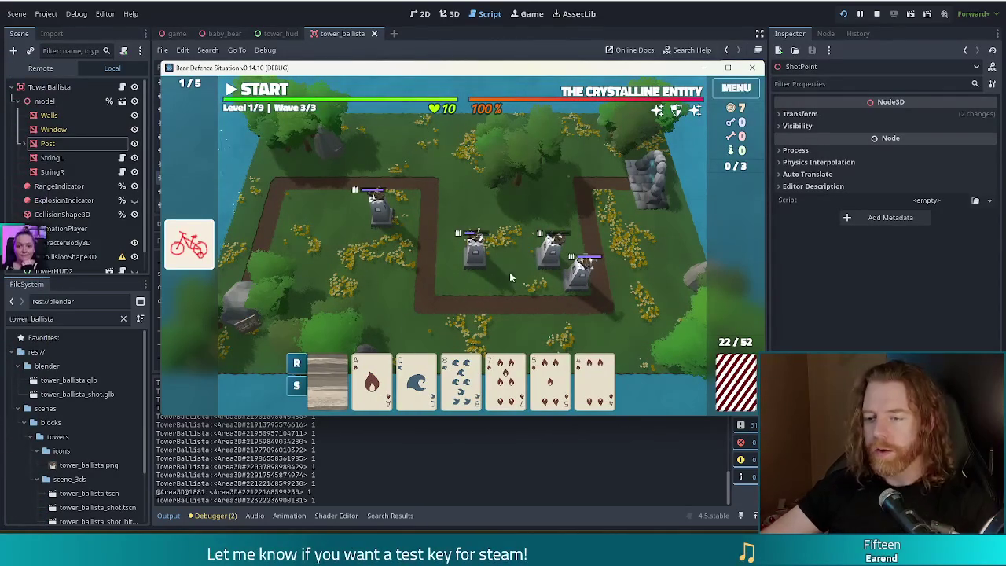
Discard the 8 of Water, adjust the remaining card selection, and start wave 3
mouse_move(324, 370)
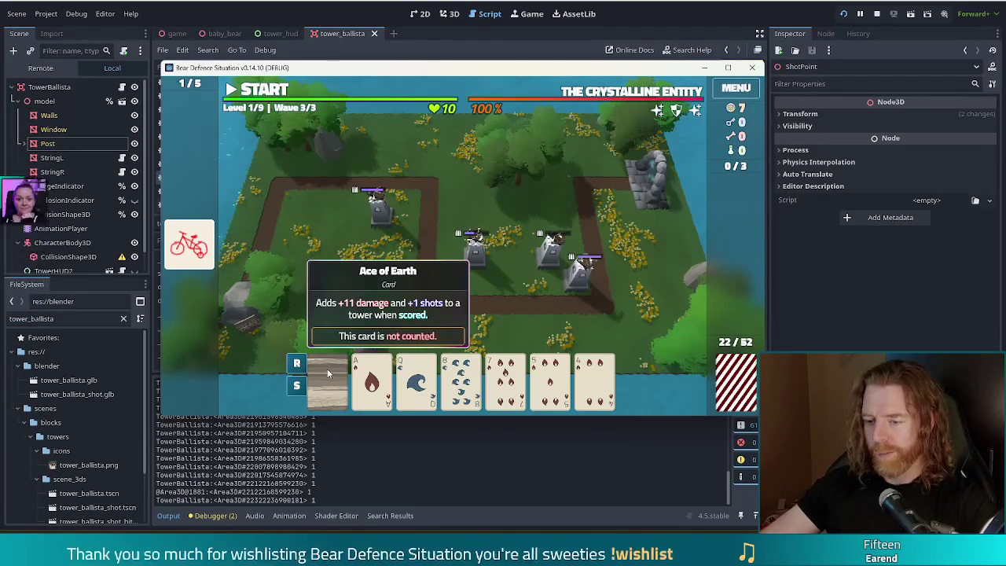
click(461, 381)
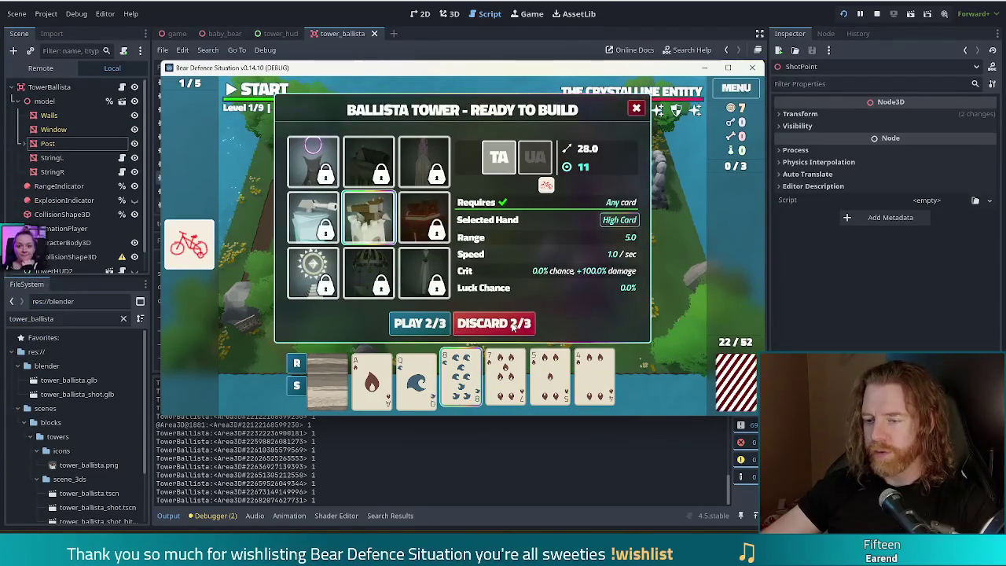
click(512, 327)
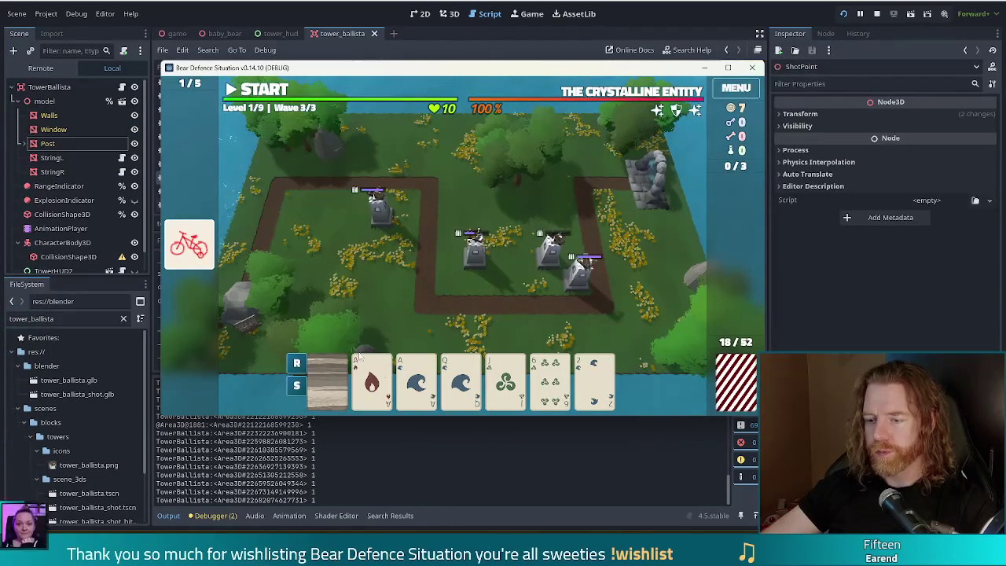
click(551, 381)
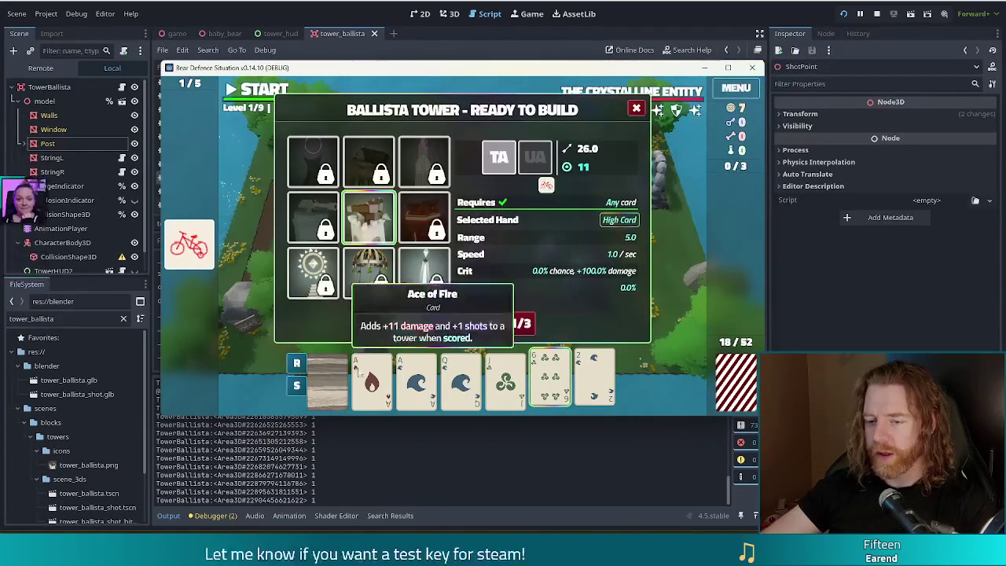
click(576, 393)
click(586, 386)
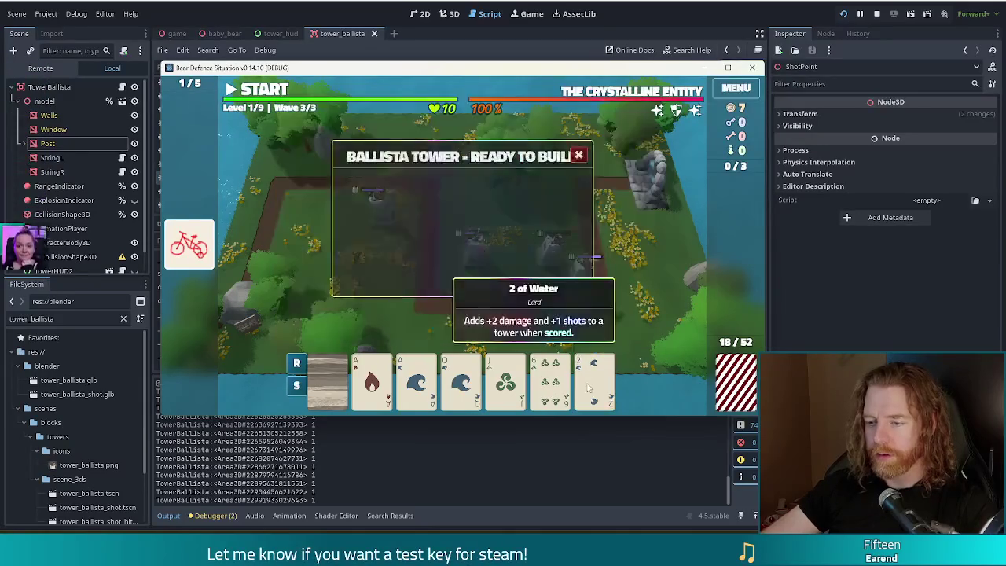
click(264, 89)
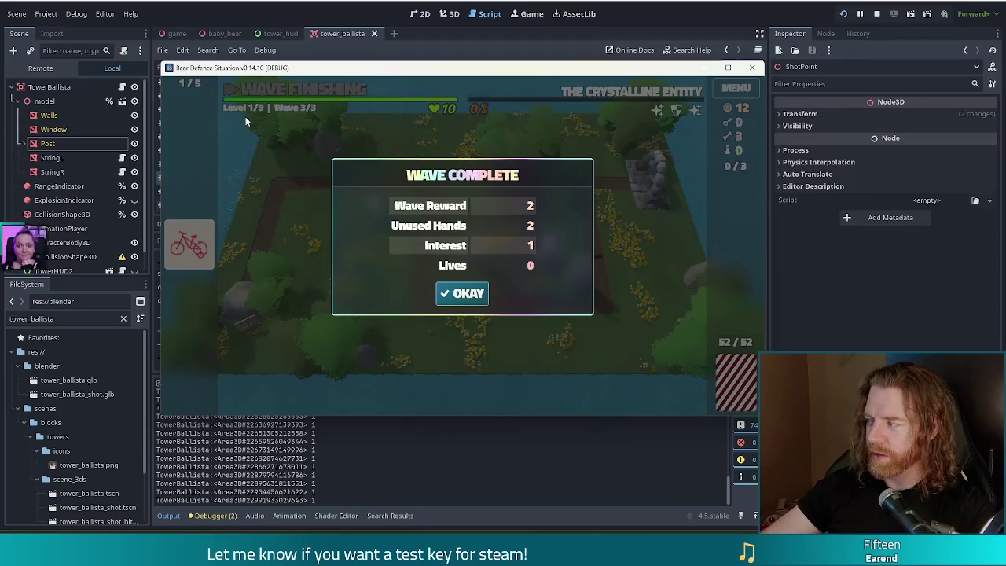
Dismiss the Wave Complete summary and put the Ballista Tower's level-up into Shots
click(481, 293)
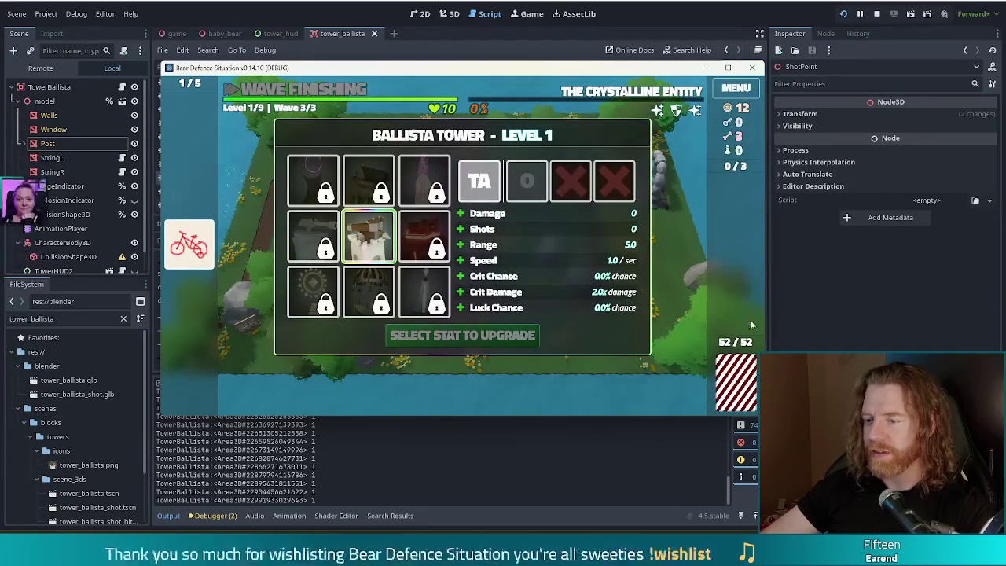
click(529, 234)
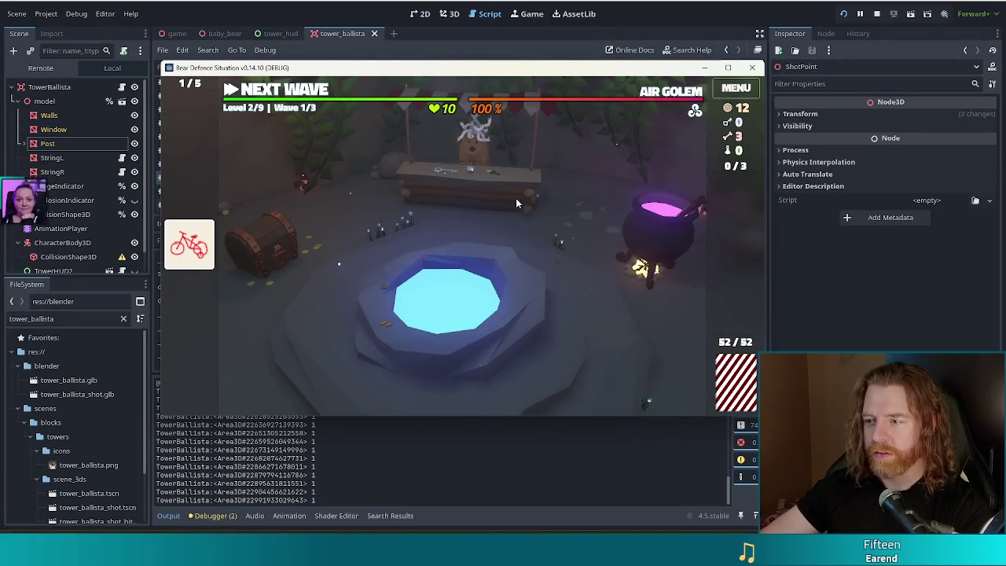
Buy the Key from the shop for 5 gold, then close the shop and go to the Wishing Well
click(435, 185)
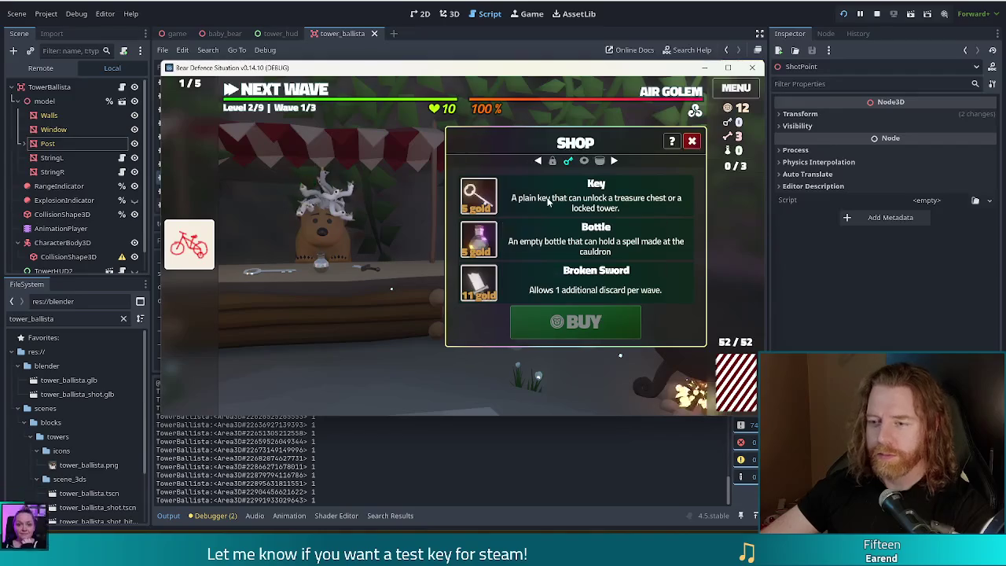
mouse_move(480, 243)
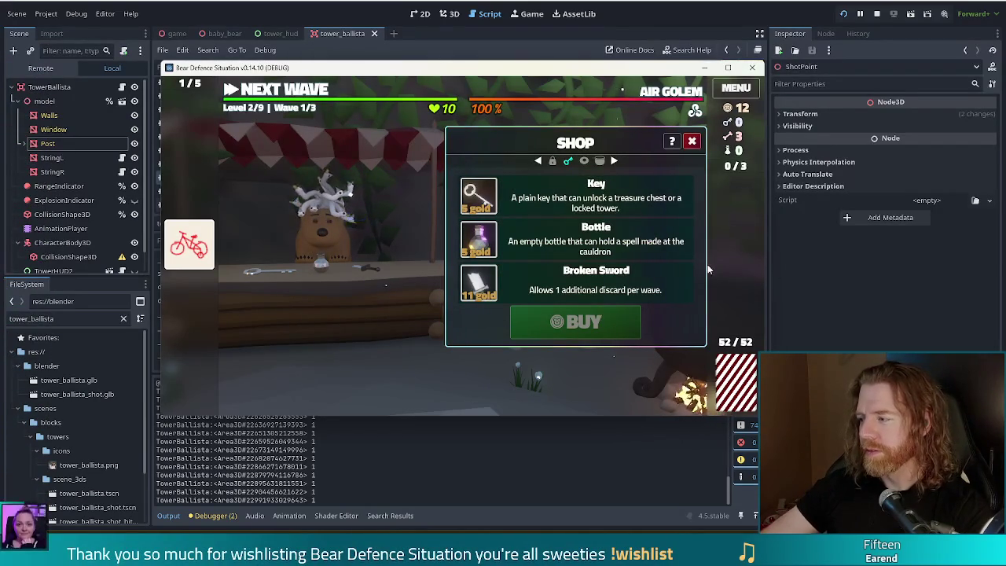
click(529, 196)
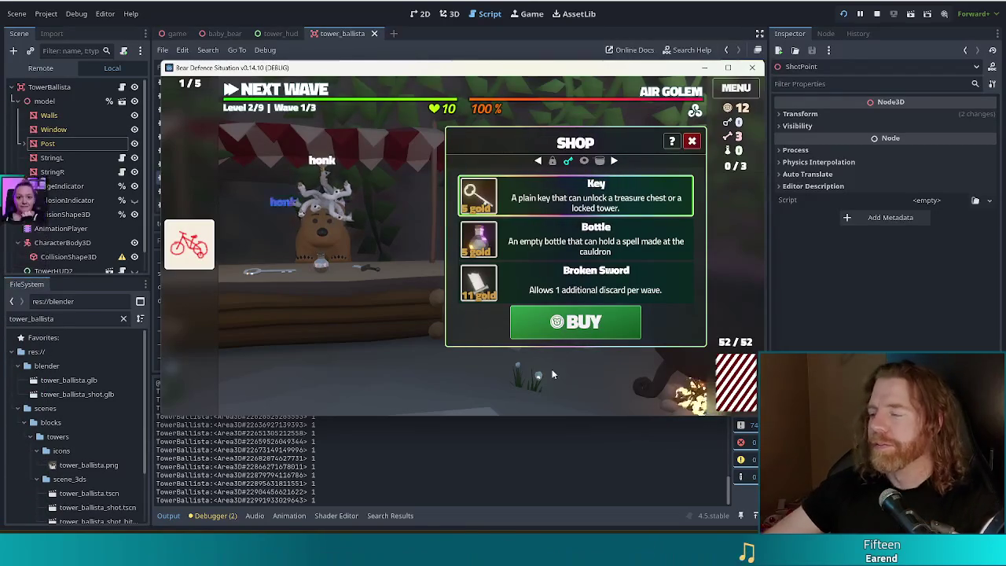
click(559, 329)
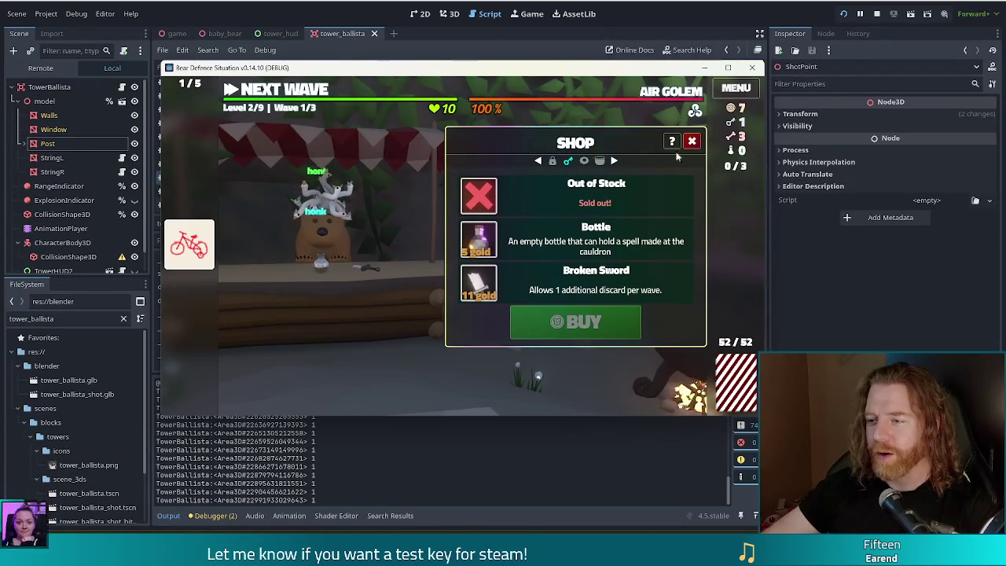
click(692, 141)
click(569, 283)
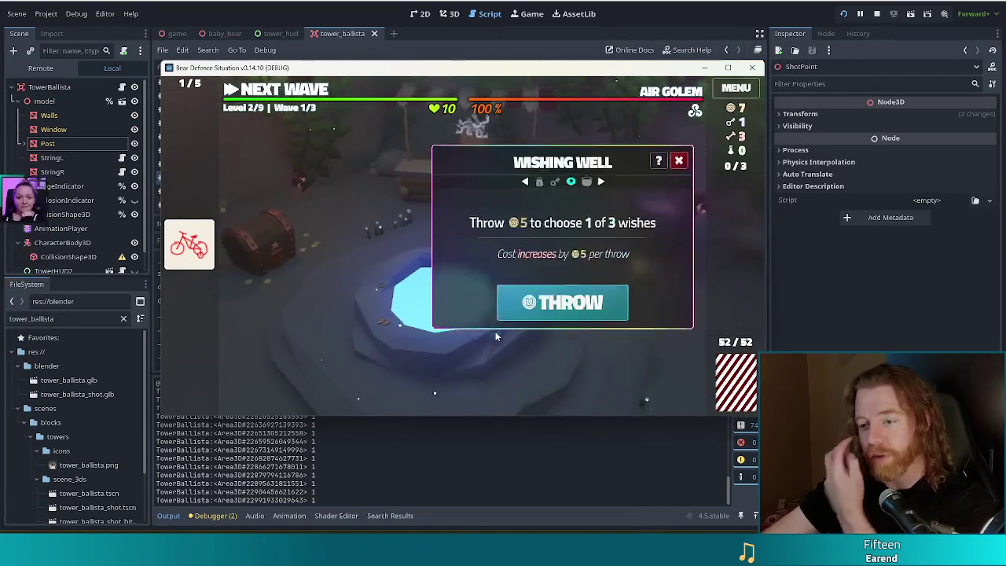
Throw 5 gold into the Wishing Well and take the Attention Deficit wish
click(550, 305)
mouse_move(477, 247)
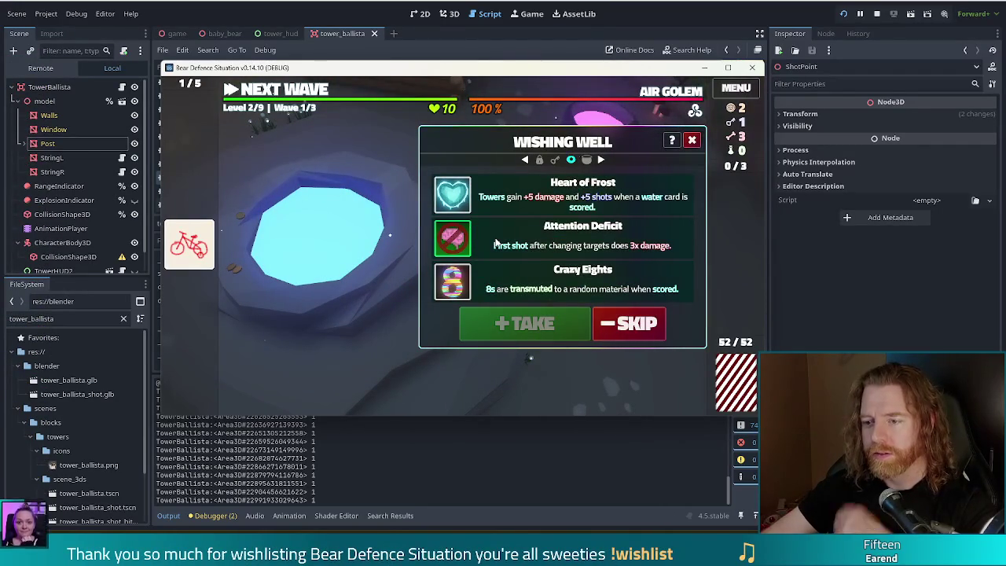
click(493, 244)
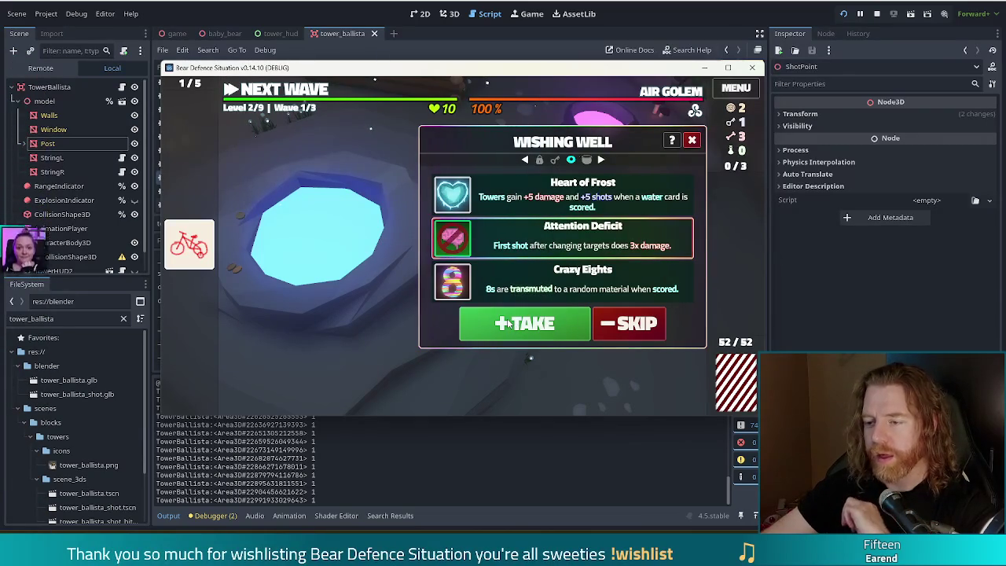
click(512, 324)
Leave the Wishing Well for the cauldron and add one bone
click(680, 168)
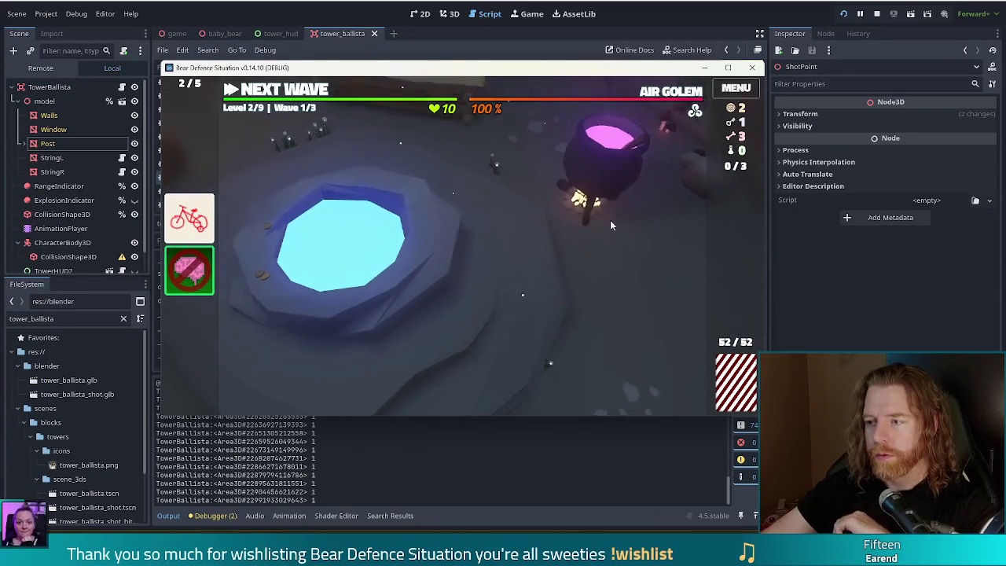
click(668, 255)
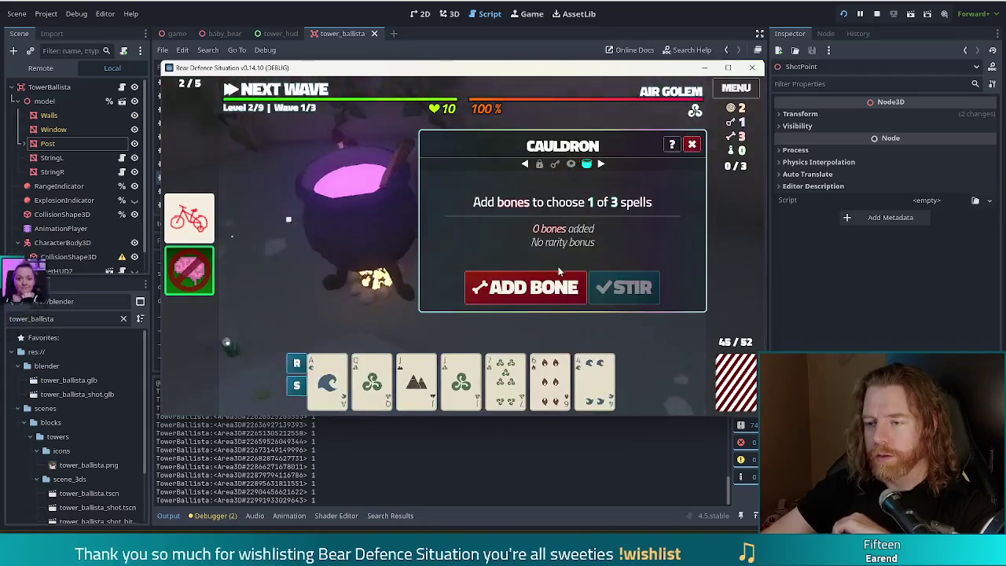
click(560, 273)
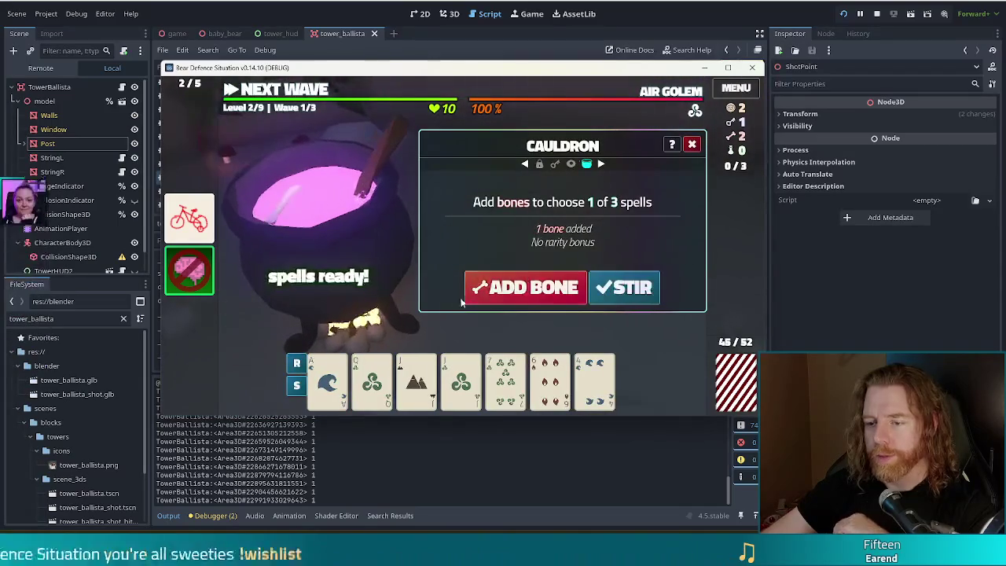
Stir the cauldron and use Transmute Material: Copper on the Jack of Earth card
click(616, 297)
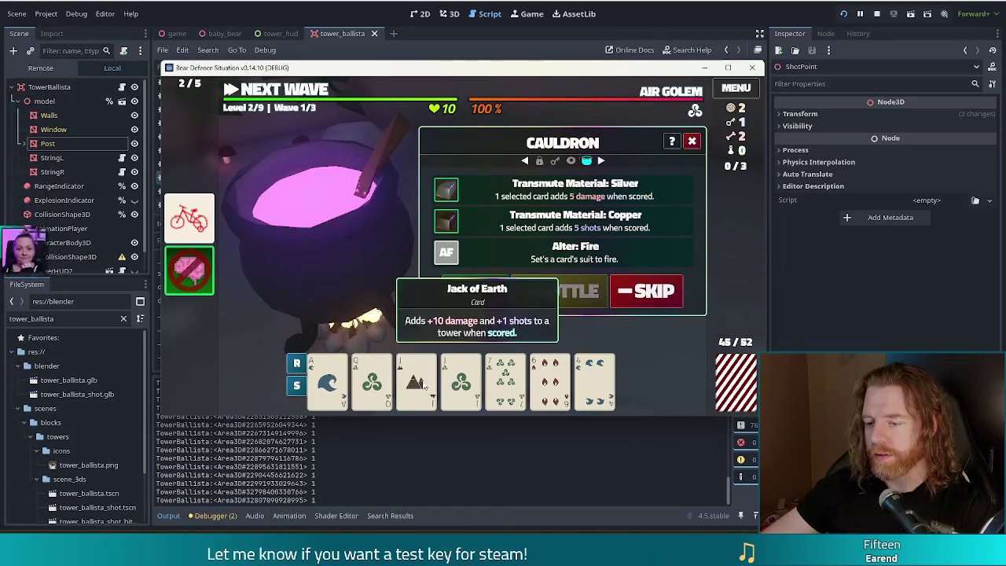
click(461, 384)
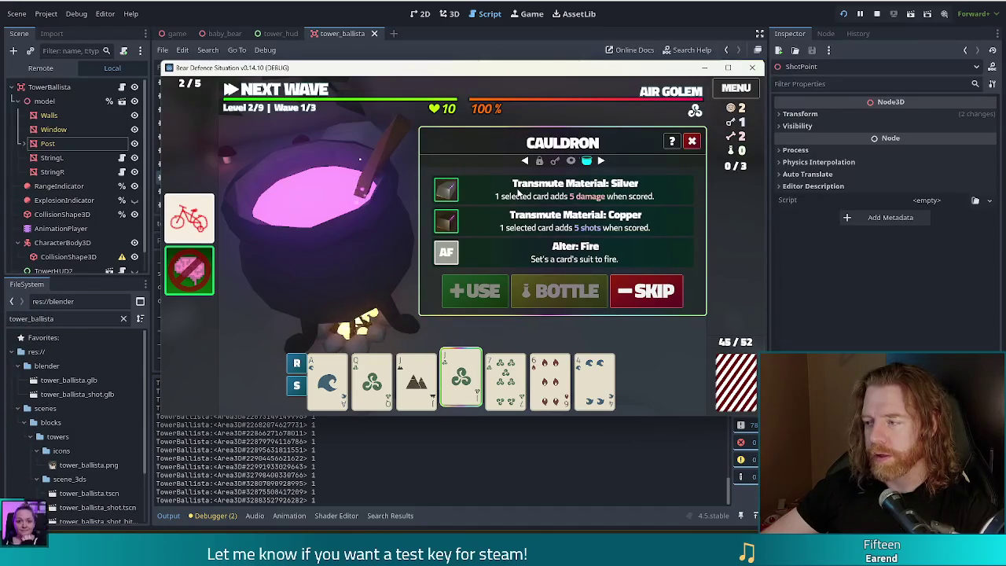
click(464, 379)
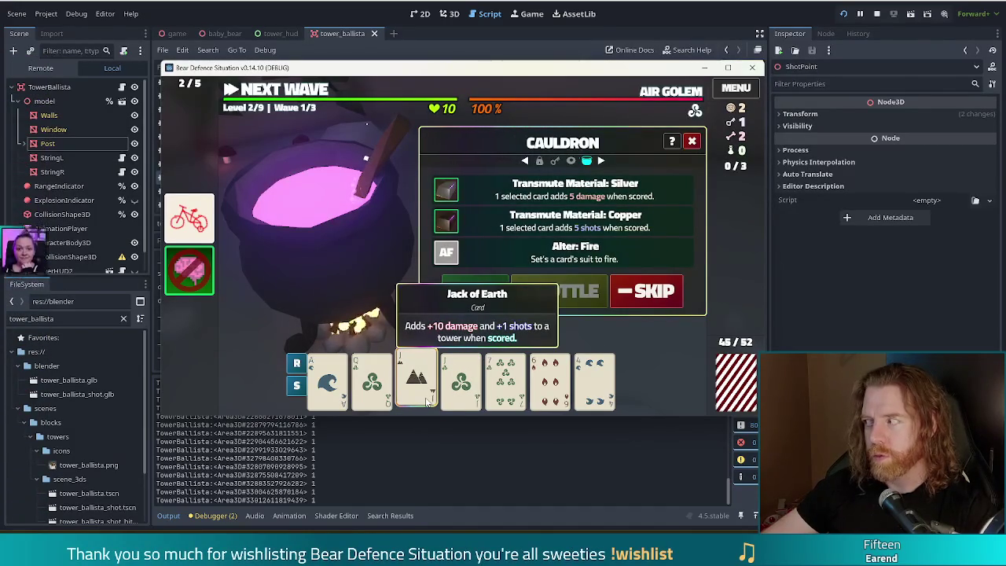
click(429, 393)
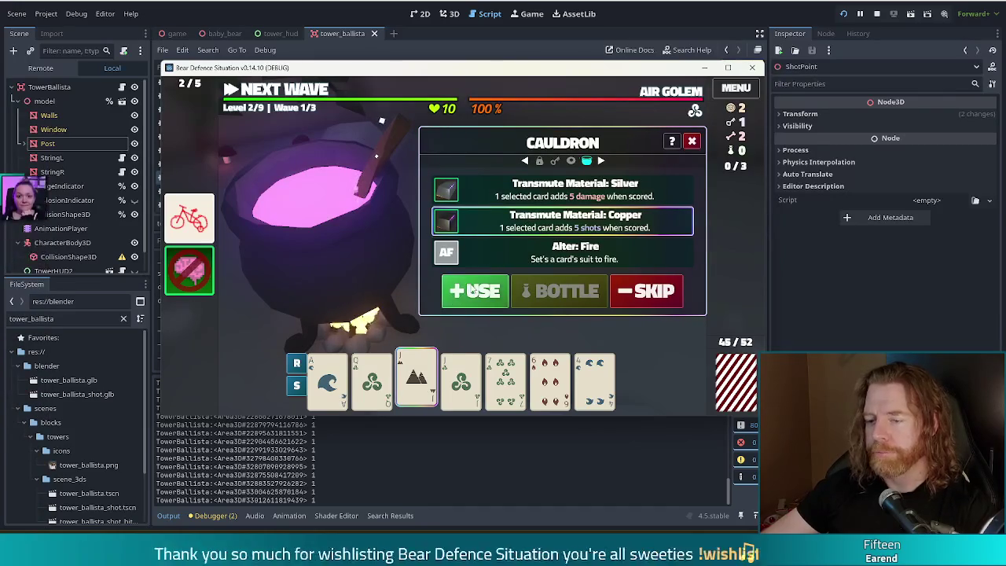
click(474, 290)
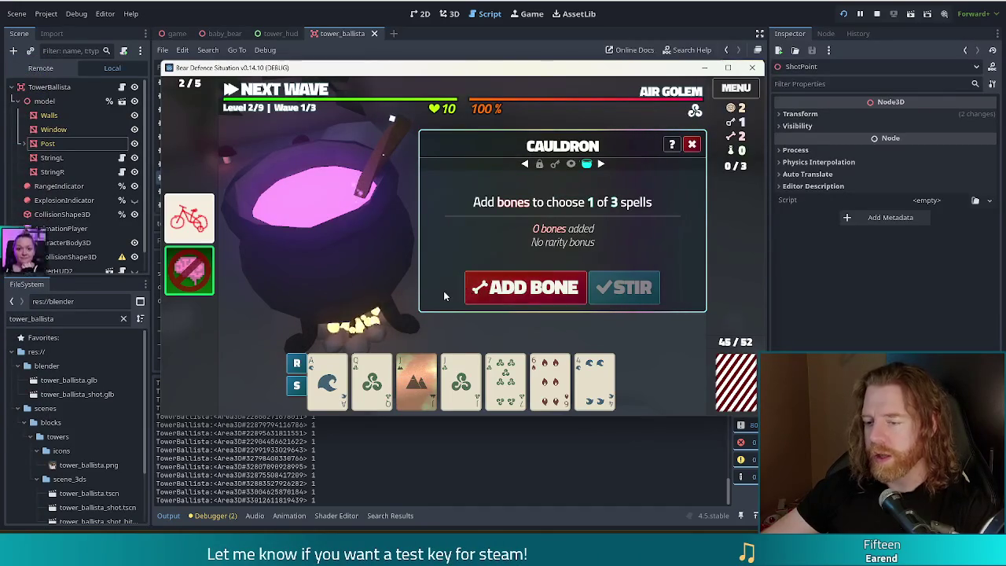
Add a bone, stir, and inscribe the Ehwaz rune on the Jack of Earth
click(527, 290)
click(600, 290)
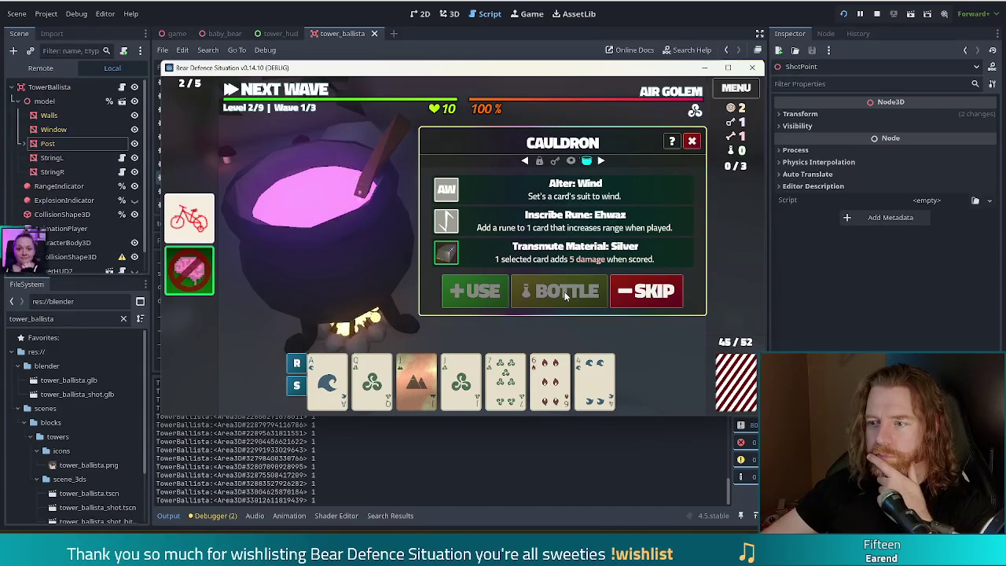
click(461, 379)
click(542, 252)
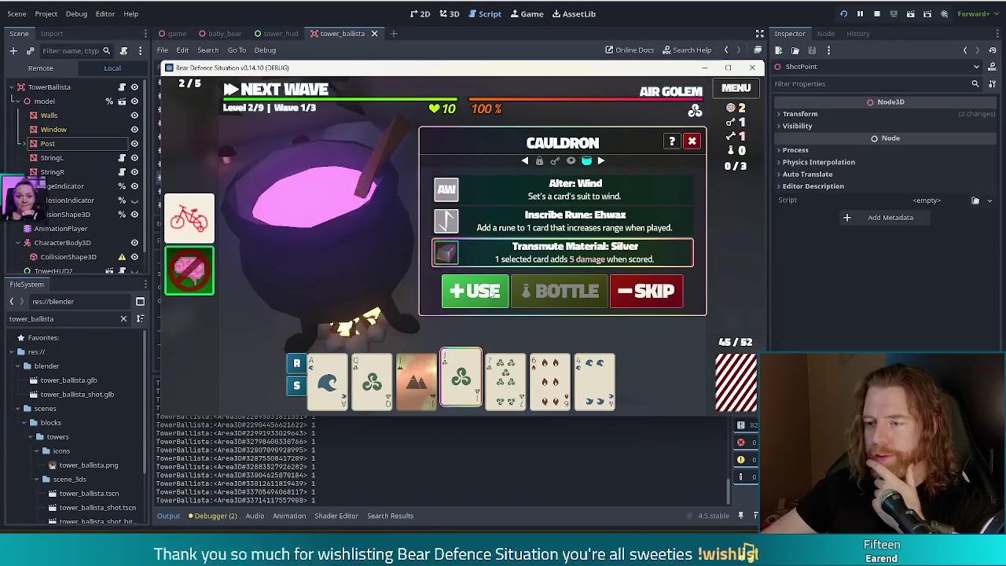
click(417, 379)
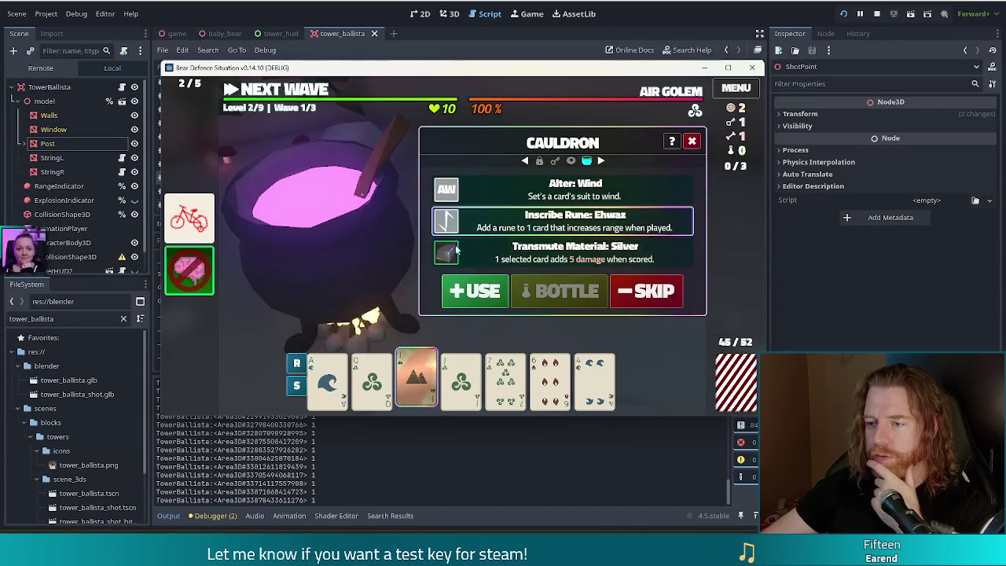
click(475, 291)
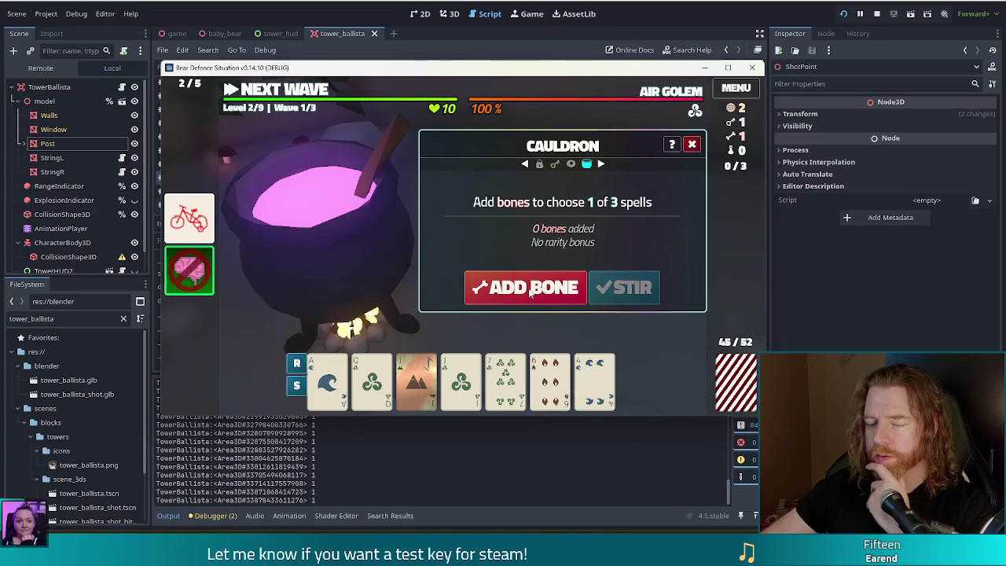
Brew the last bone into an Ehwaz rune on the Jack of Wind, then close the cauldron
mouse_move(203, 273)
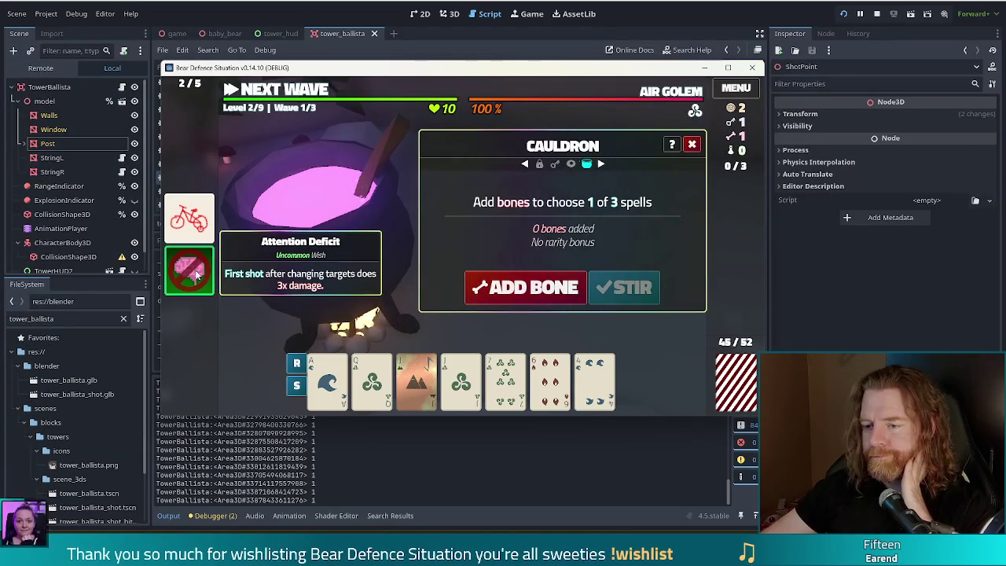
click(525, 288)
click(633, 288)
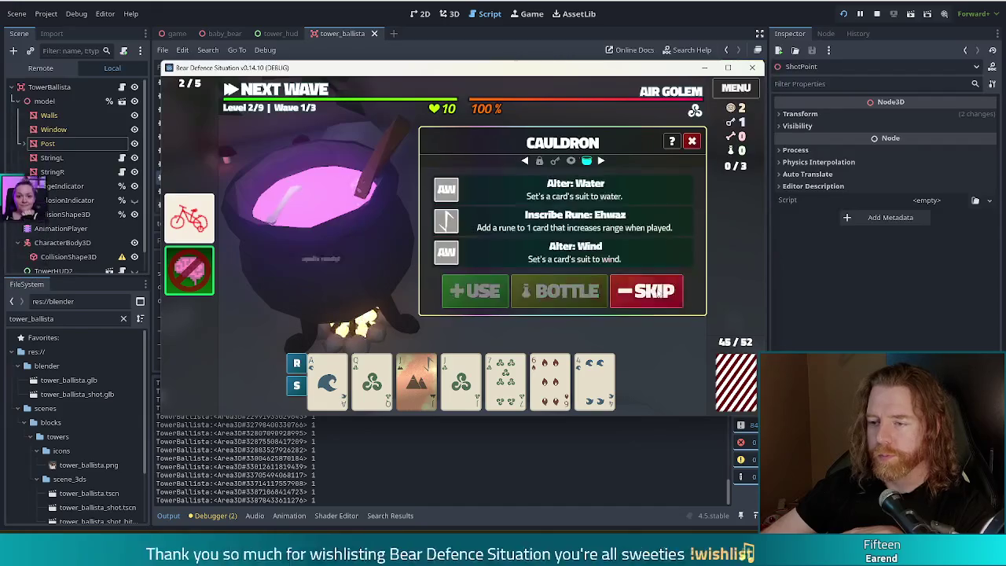
mouse_move(481, 383)
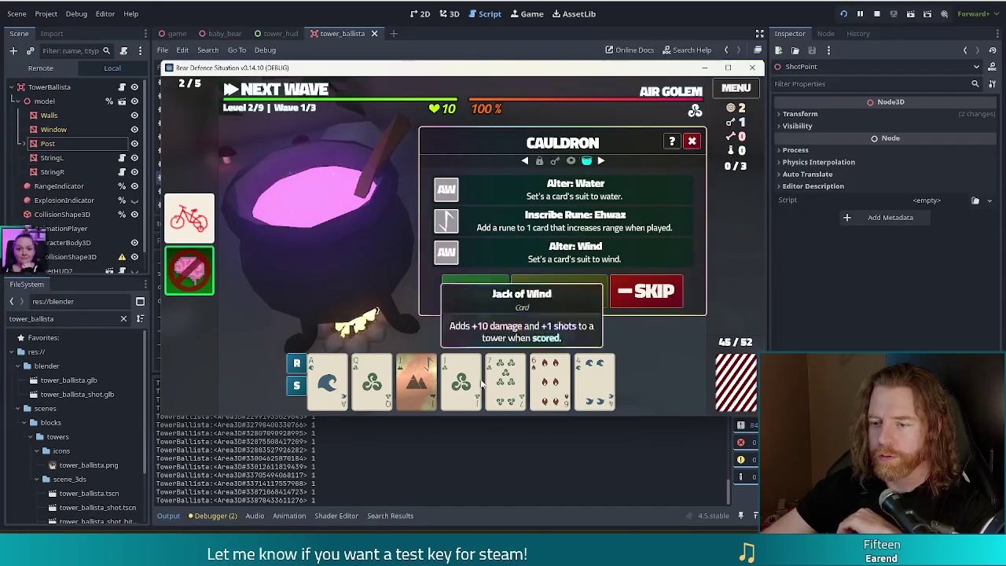
click(463, 382)
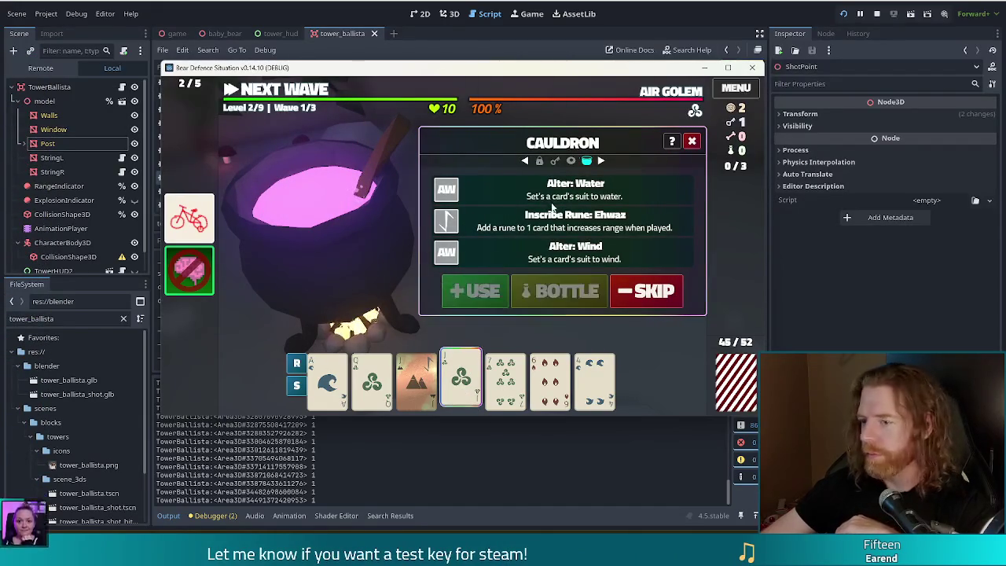
click(533, 227)
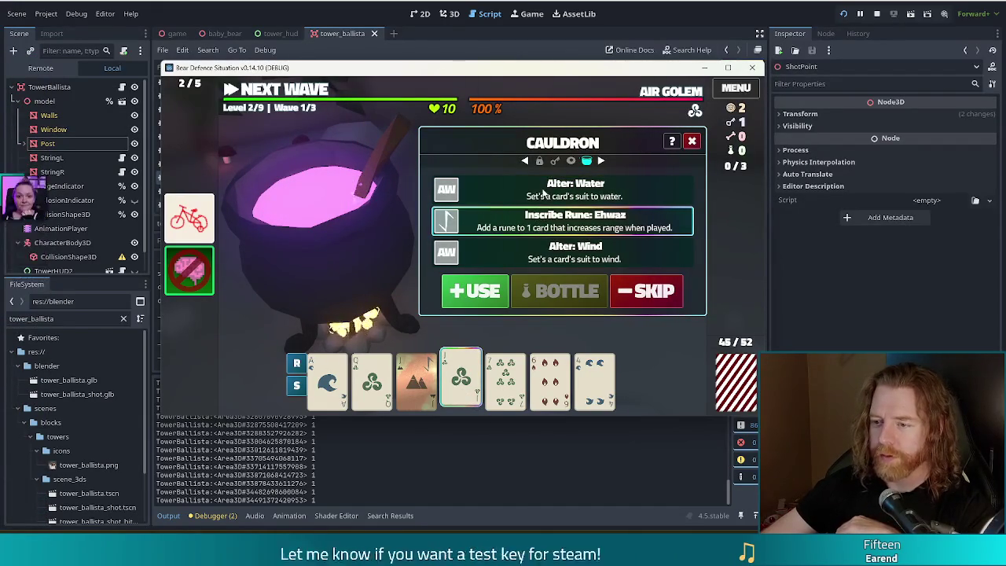
click(475, 291)
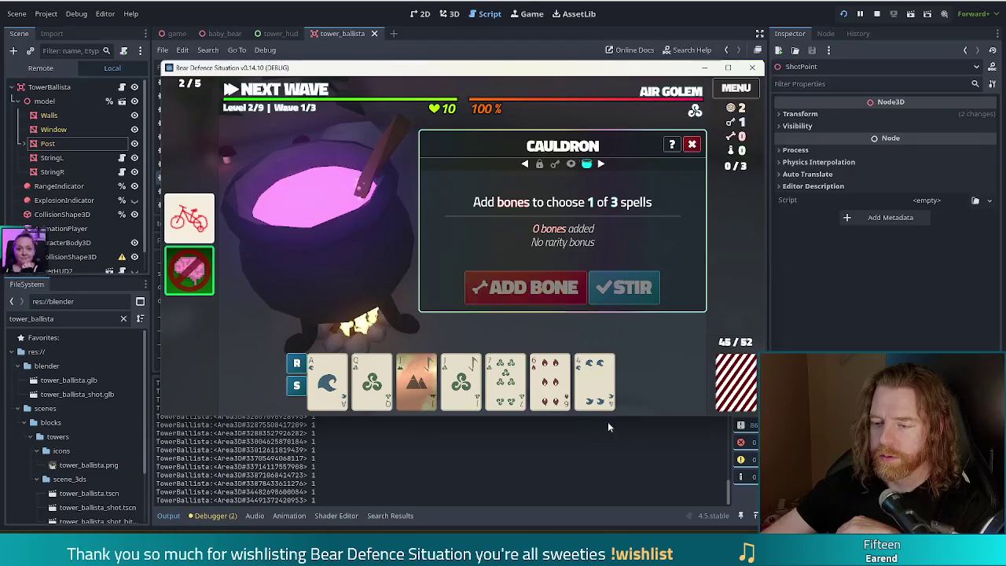
click(283, 107)
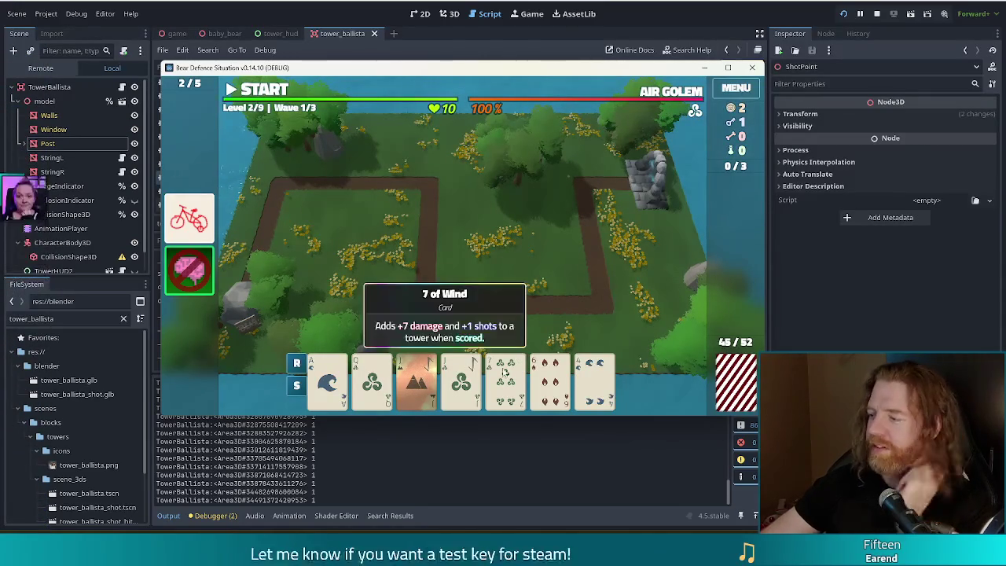
Discard the low cards, including the 9, 5 and 4, over three discards
click(550, 382)
click(506, 382)
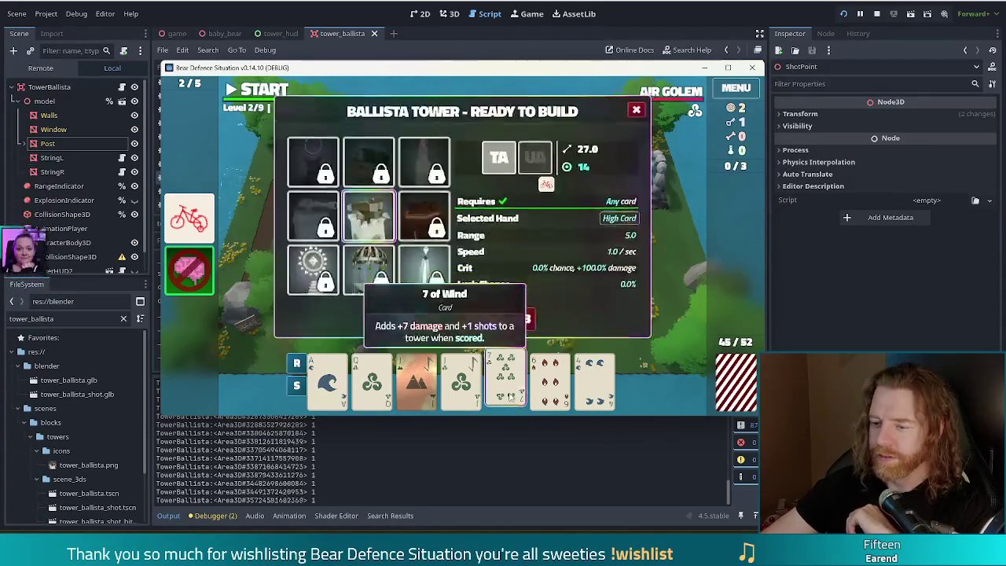
click(594, 383)
click(489, 320)
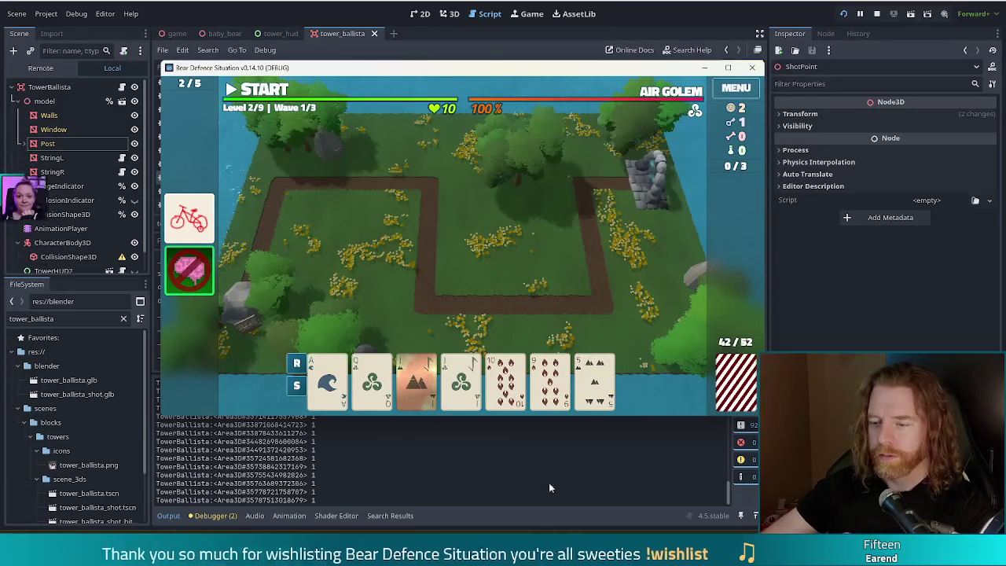
click(553, 377)
click(595, 381)
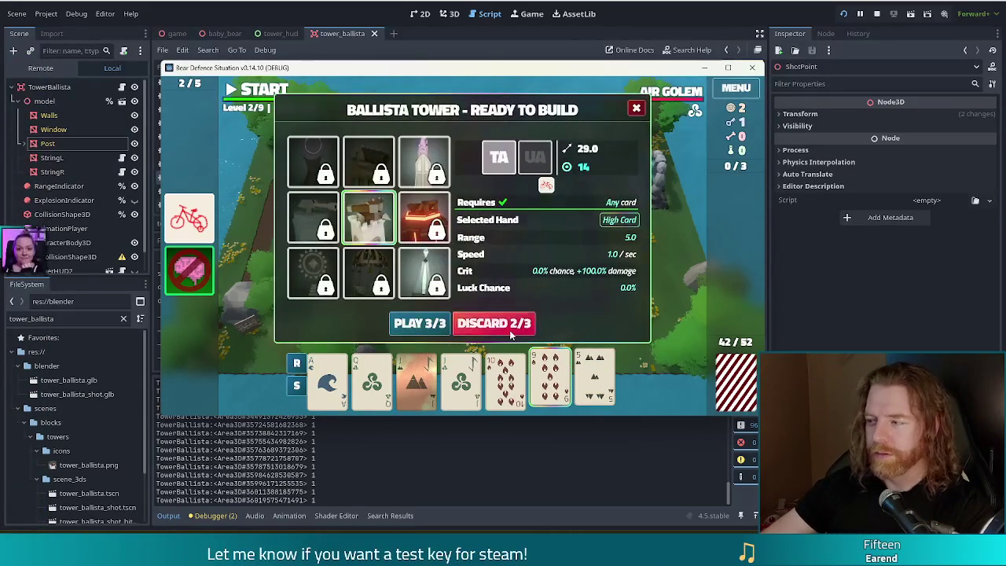
click(493, 321)
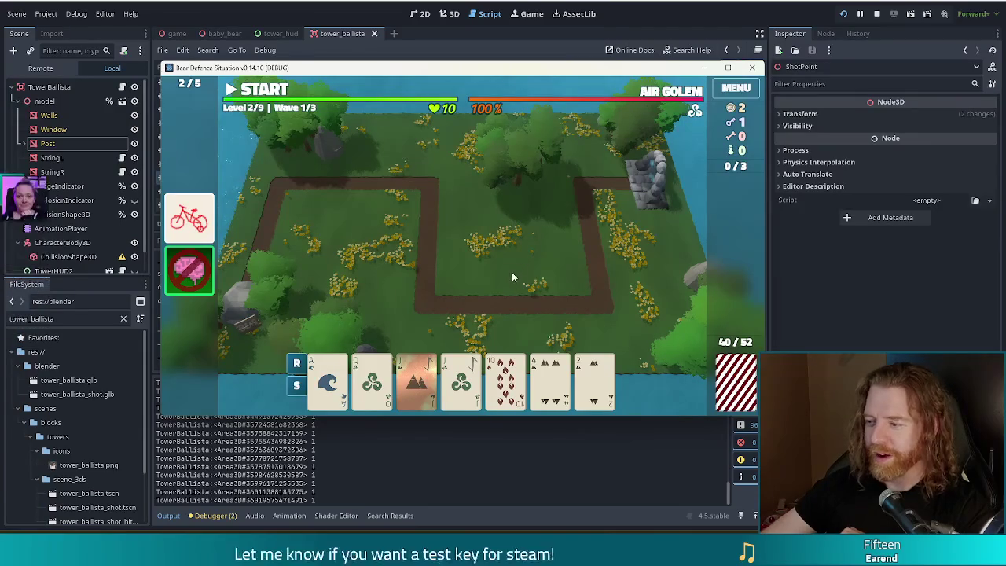
click(551, 379)
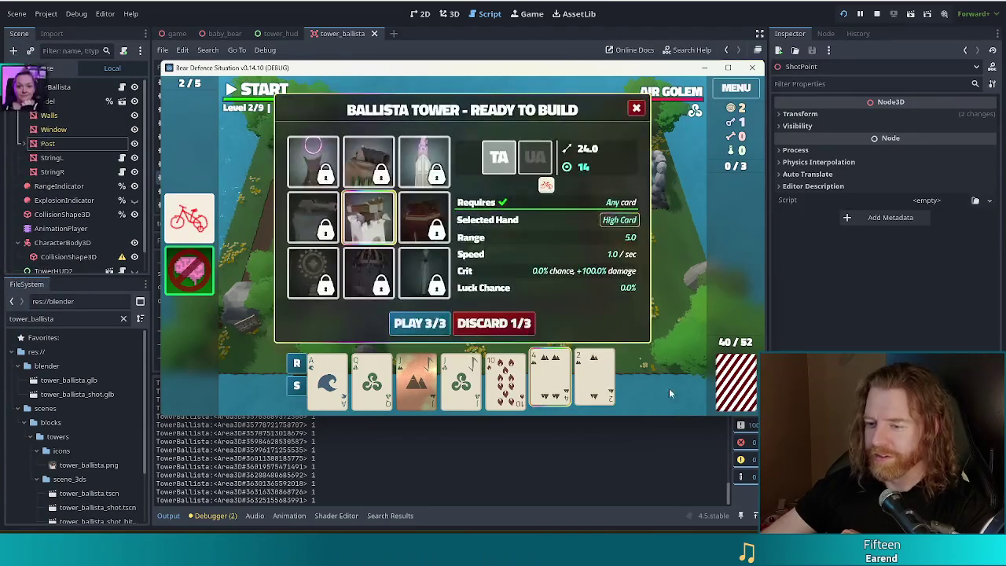
click(502, 324)
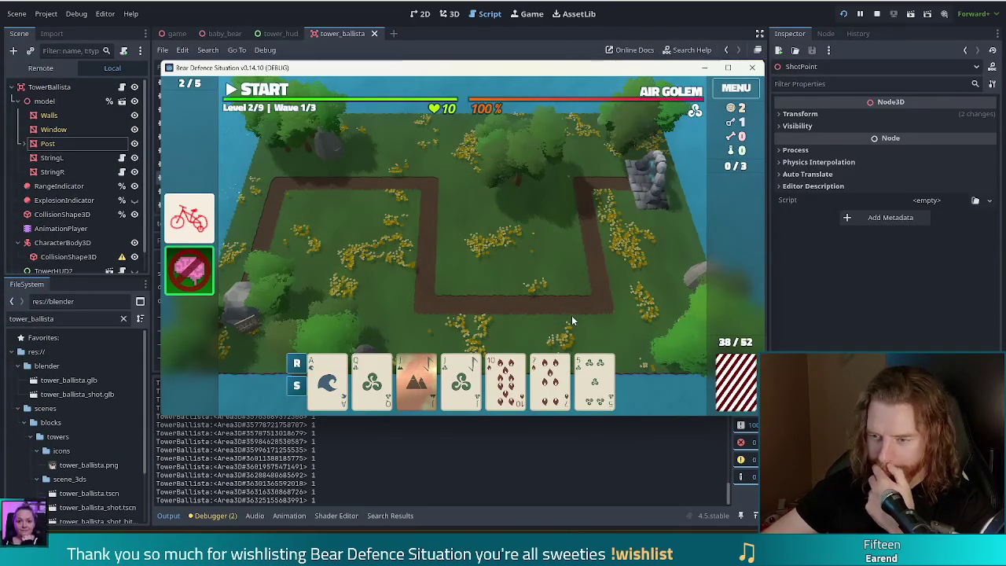
Select the Jack of Earth and Jack of Wind to play them as a Pair
mouse_move(420, 394)
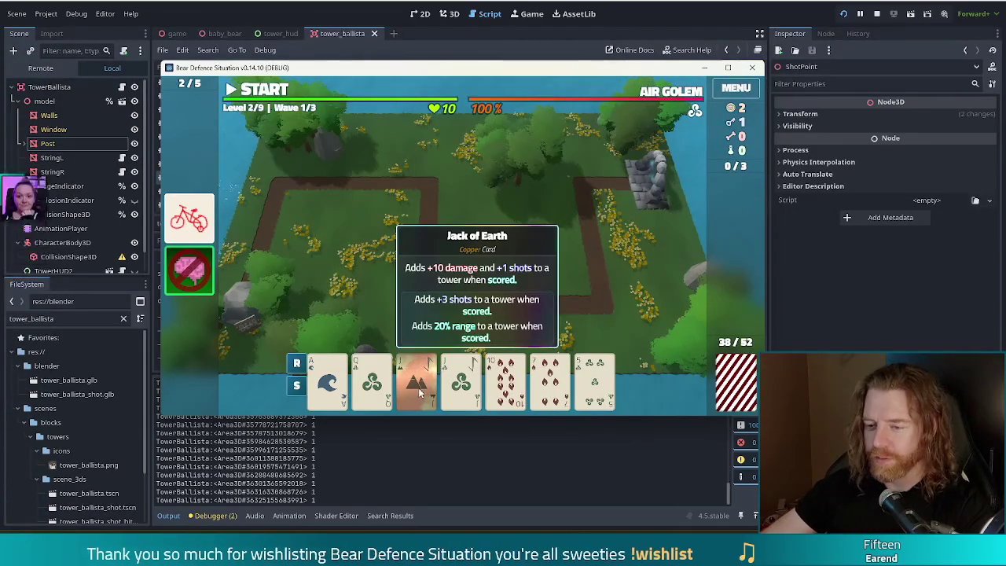
click(416, 384)
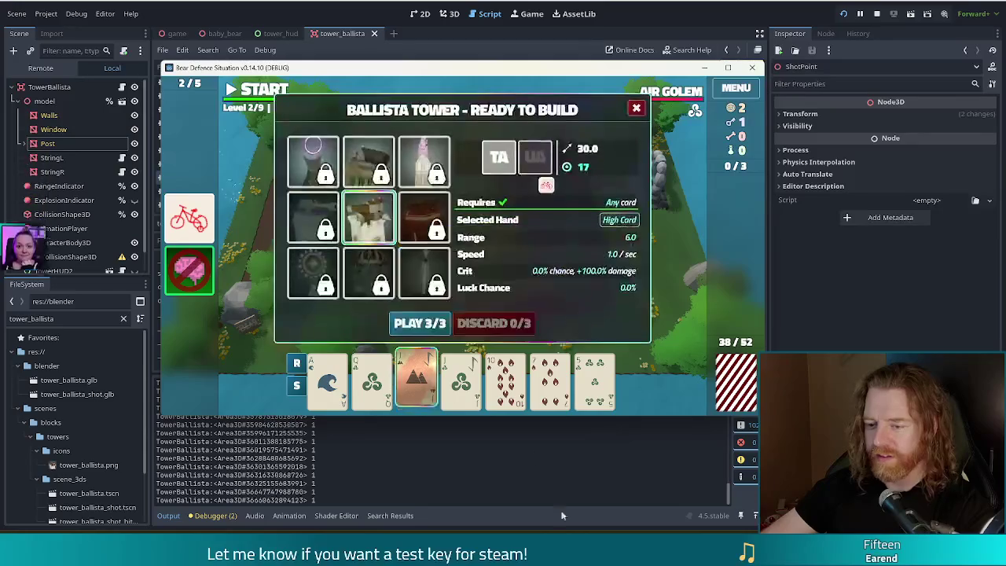
mouse_move(449, 372)
click(465, 393)
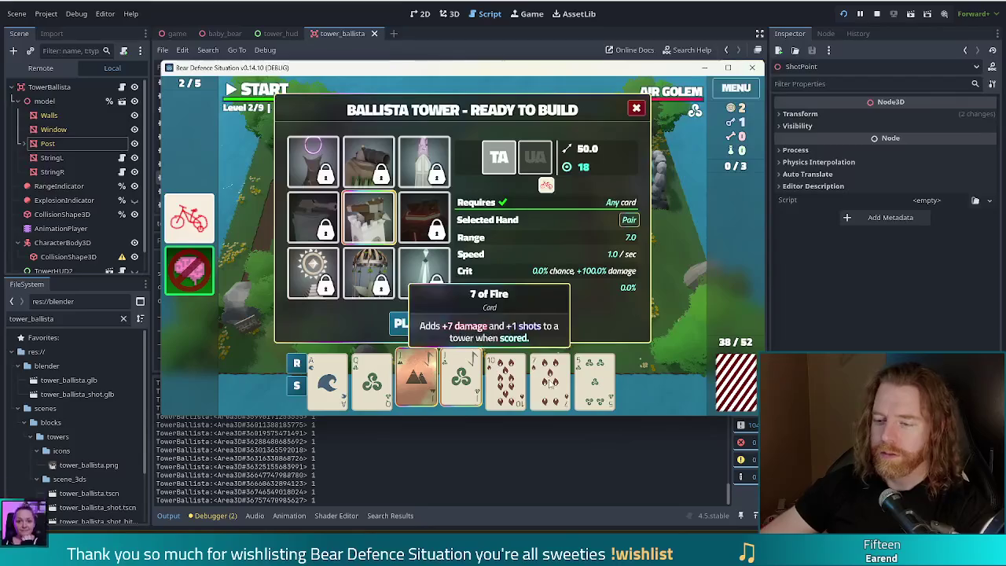
Place the Arcane Tower beside the right side of the path
mouse_move(438, 183)
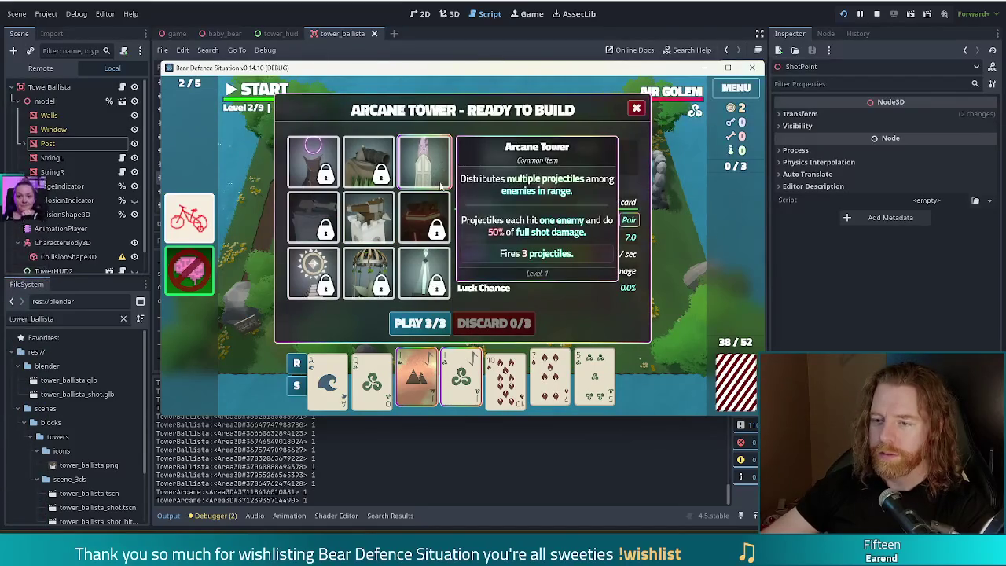
click(420, 323)
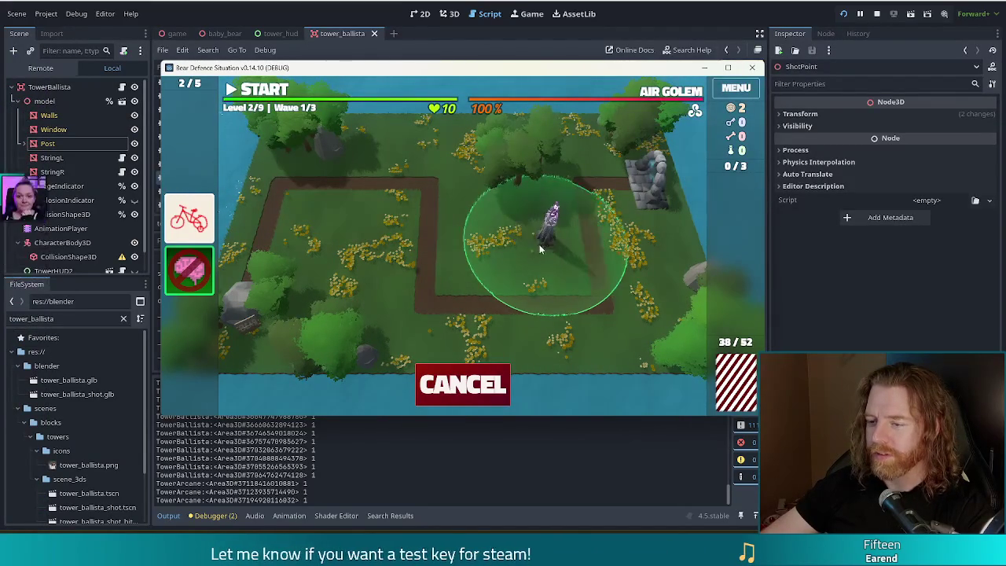
click(538, 250)
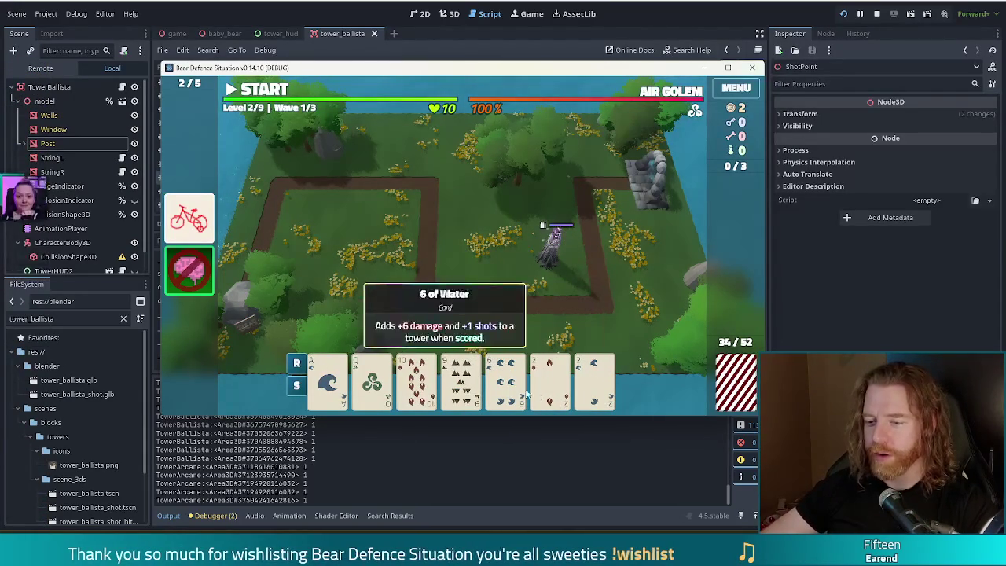
Play the pair of 2s as a second arcane tower near the map centre
click(372, 383)
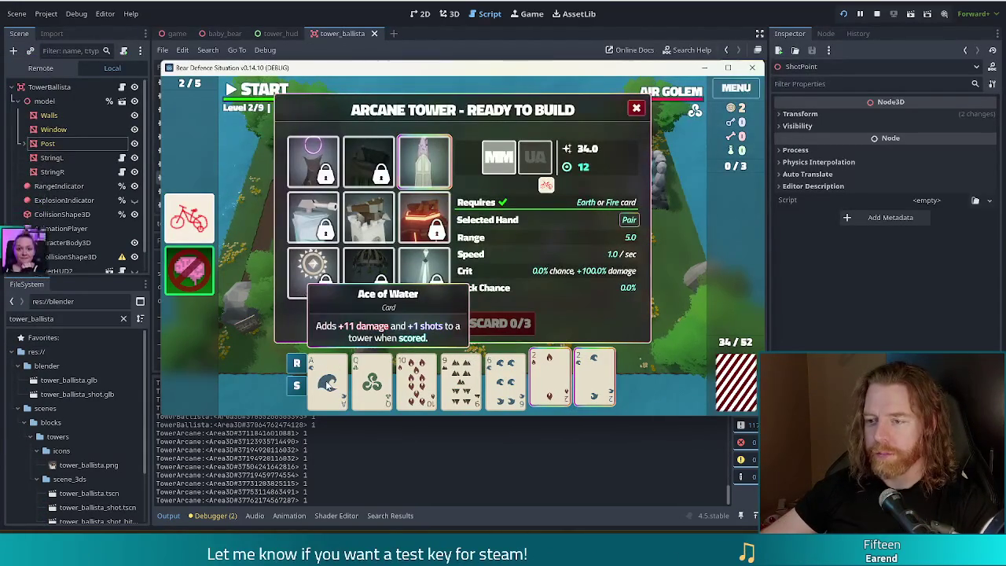
click(551, 383)
click(594, 383)
click(330, 386)
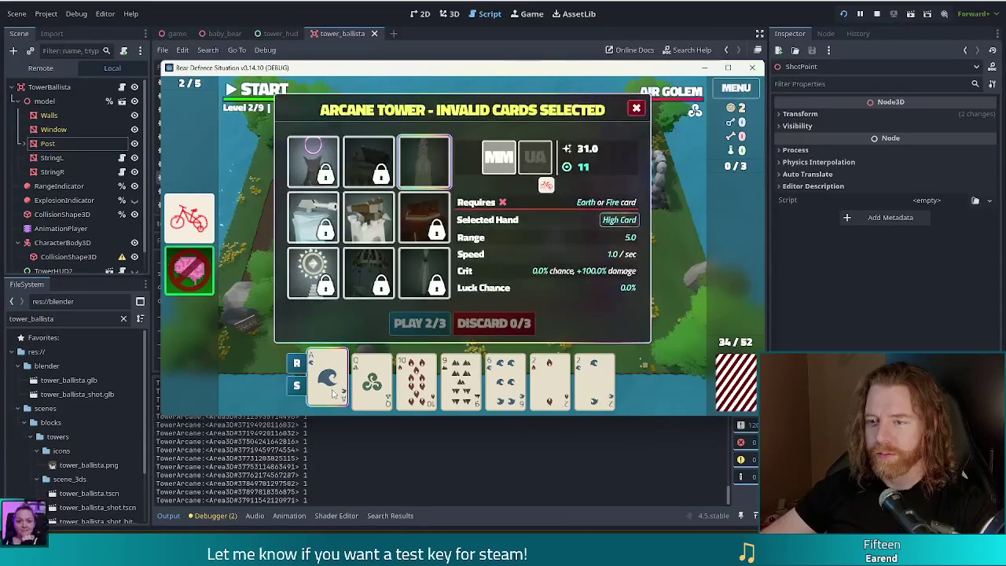
click(334, 393)
click(550, 383)
click(595, 383)
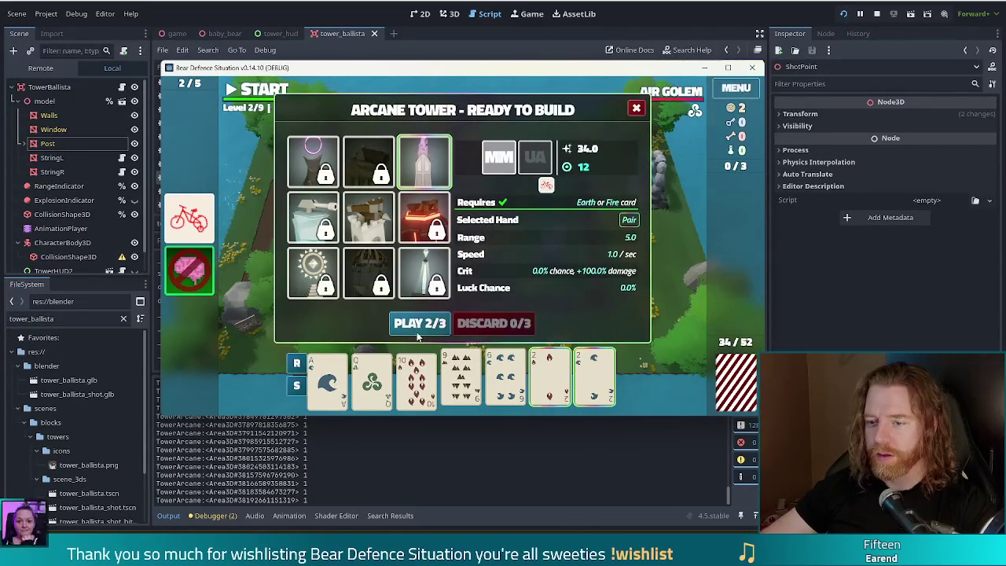
click(421, 166)
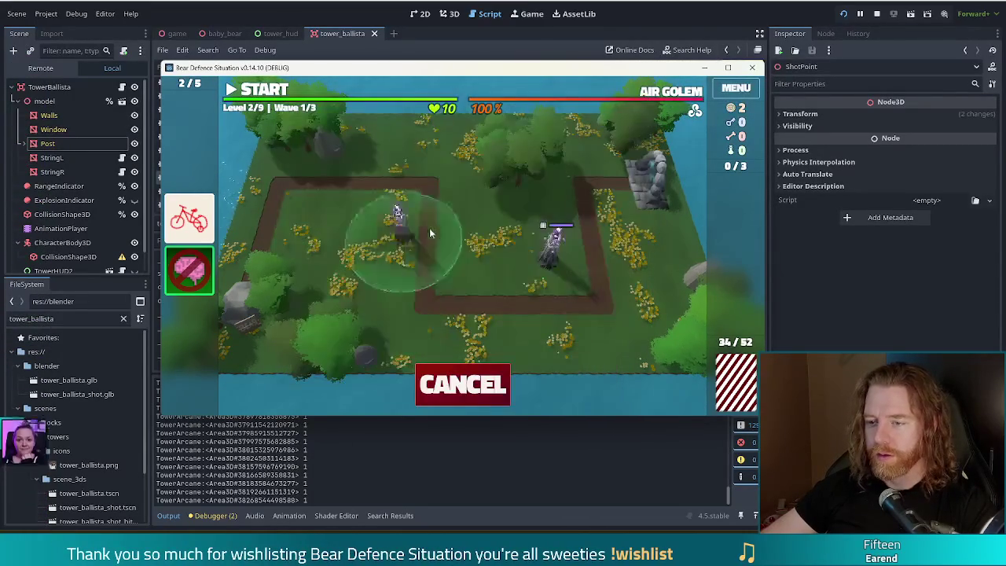
click(483, 270)
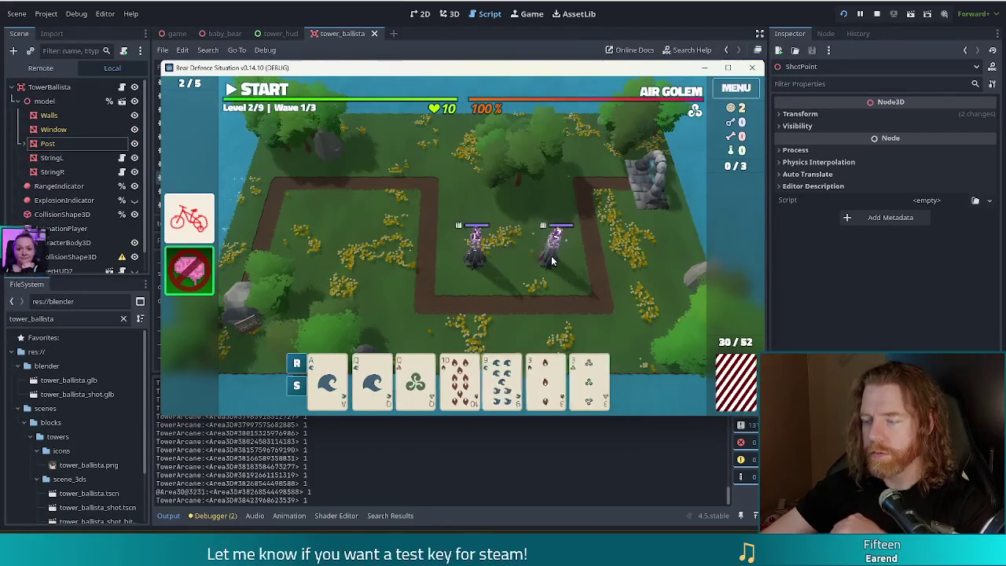
Play two Queens and two 3s as two pair, and place the tower by the upper-left bend
click(371, 379)
click(417, 379)
click(550, 379)
click(595, 379)
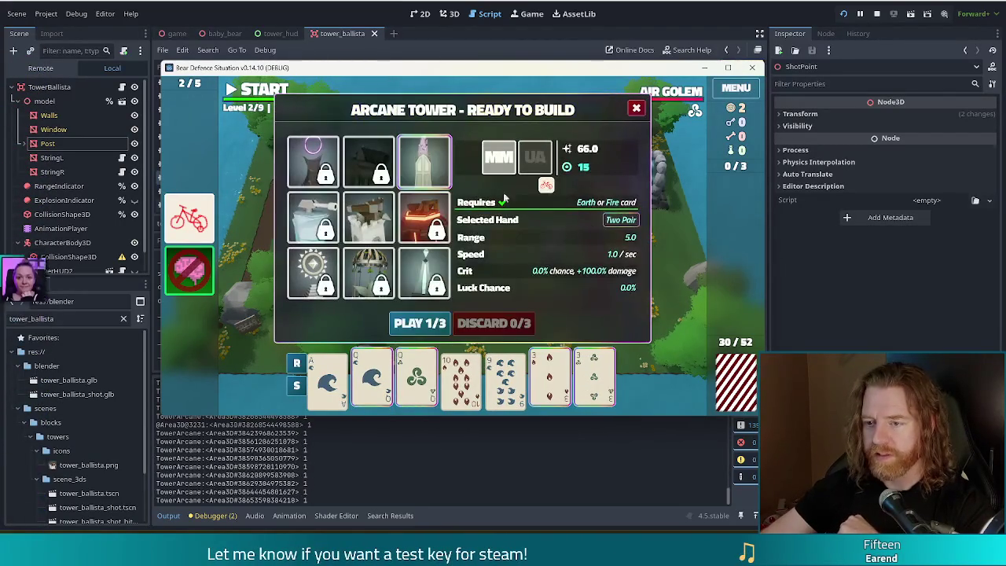
click(420, 324)
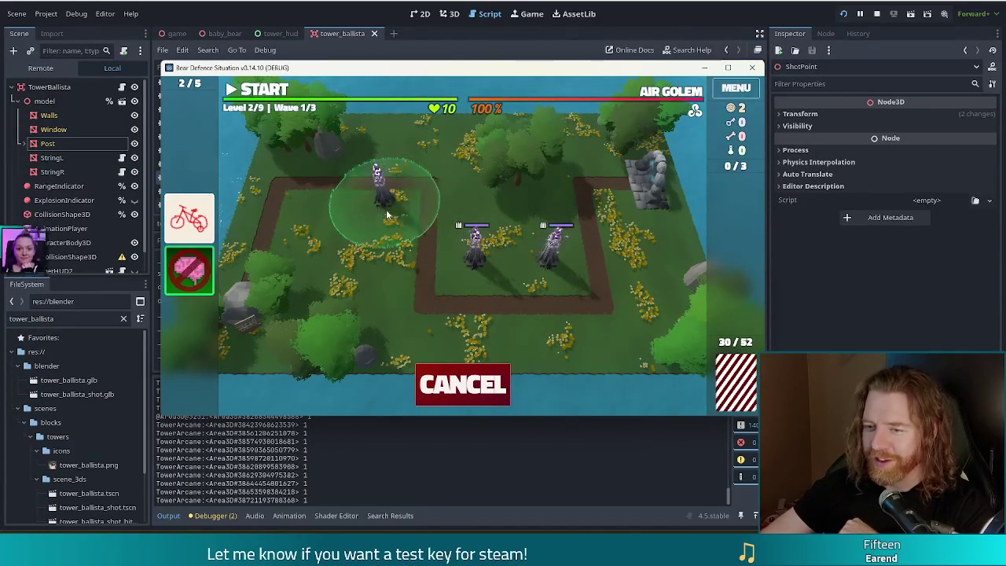
click(385, 230)
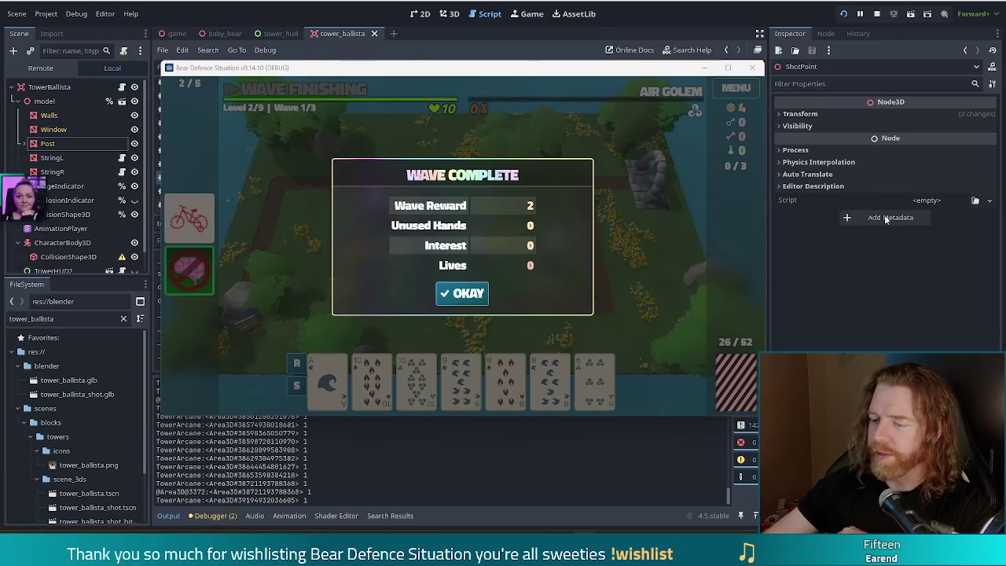
Dismiss the wave 1 results to continue to wave 2
click(463, 293)
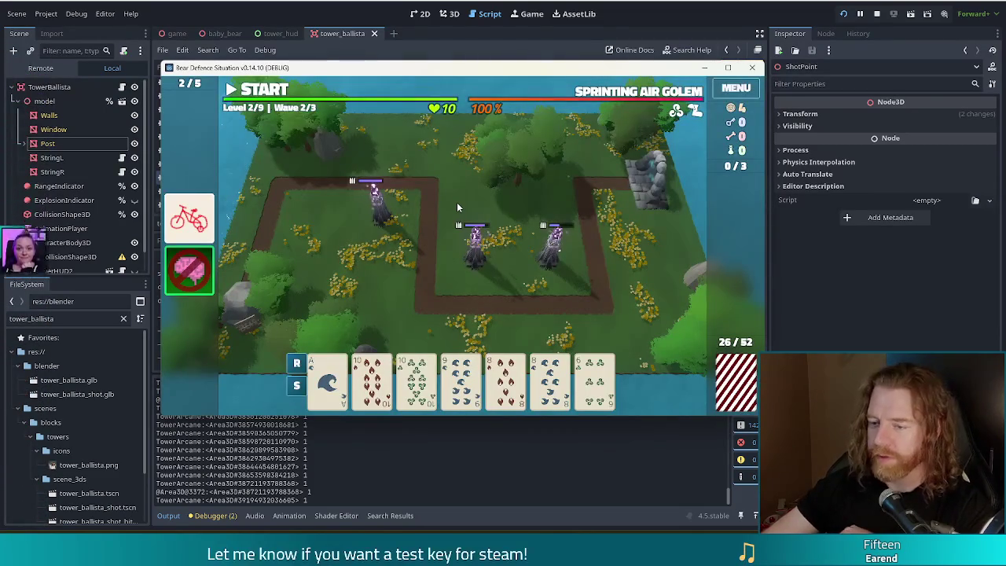
Play two 10s and two 8s as two pair for a fourth tower beside the right path
click(372, 376)
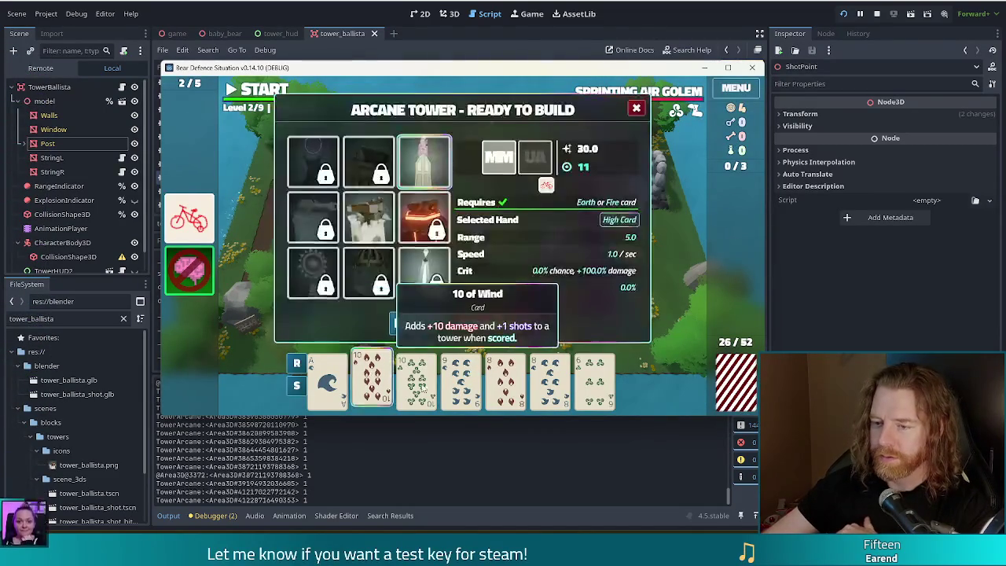
click(417, 376)
click(506, 376)
click(551, 376)
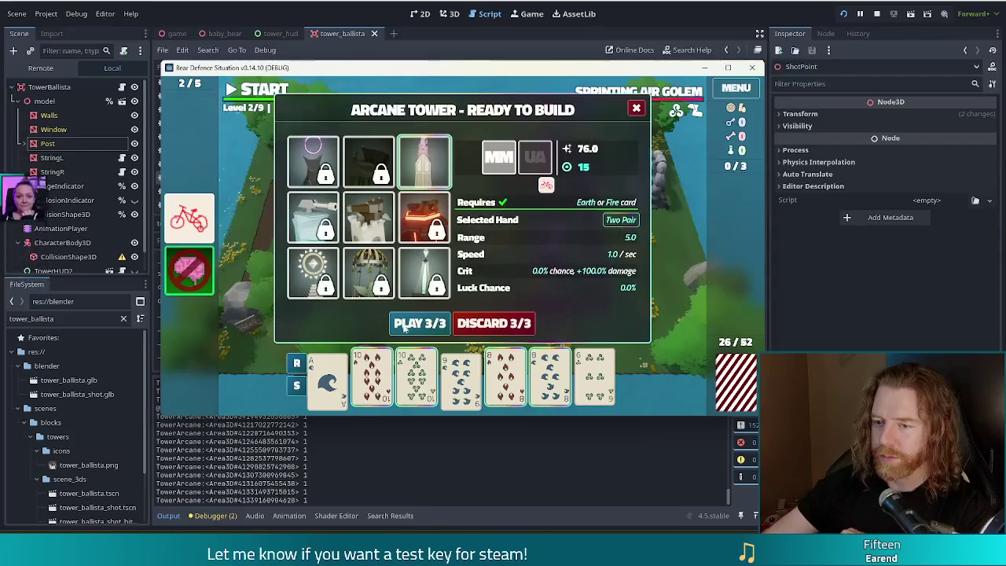
click(419, 323)
click(576, 275)
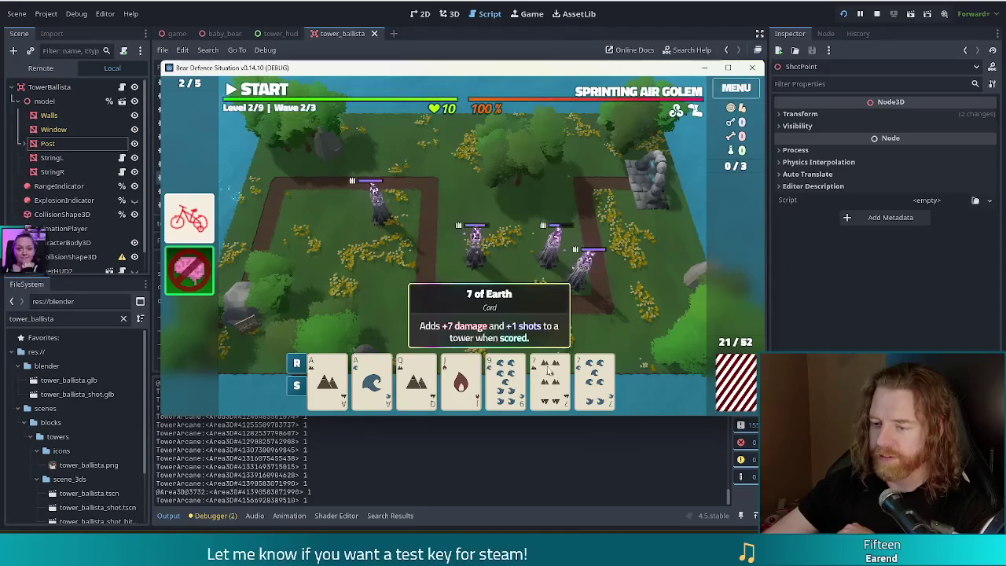
Try the aces with the 7s, deselect them, then run wave 2 and dismiss its results
click(328, 381)
click(371, 381)
click(542, 373)
click(594, 377)
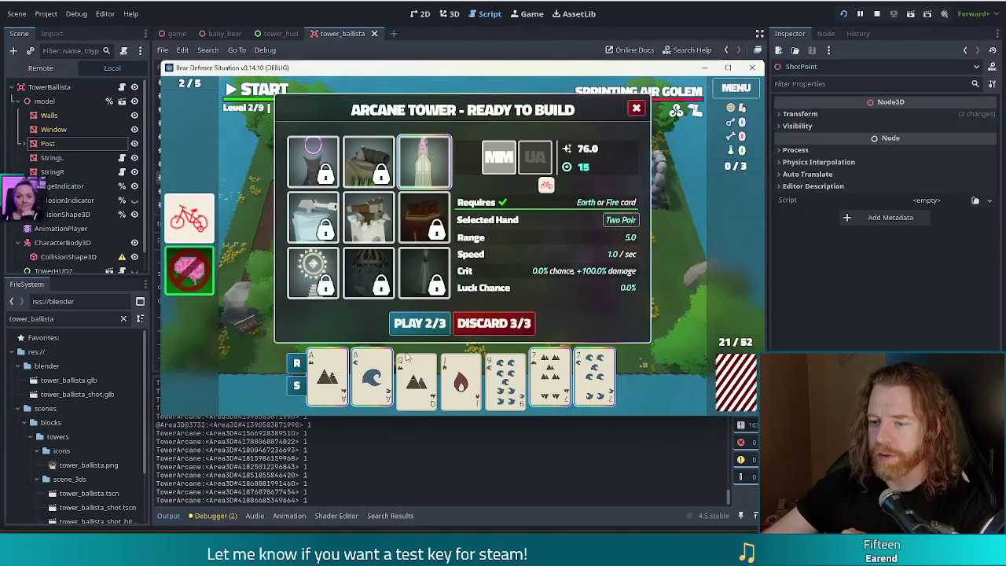
click(595, 382)
click(557, 385)
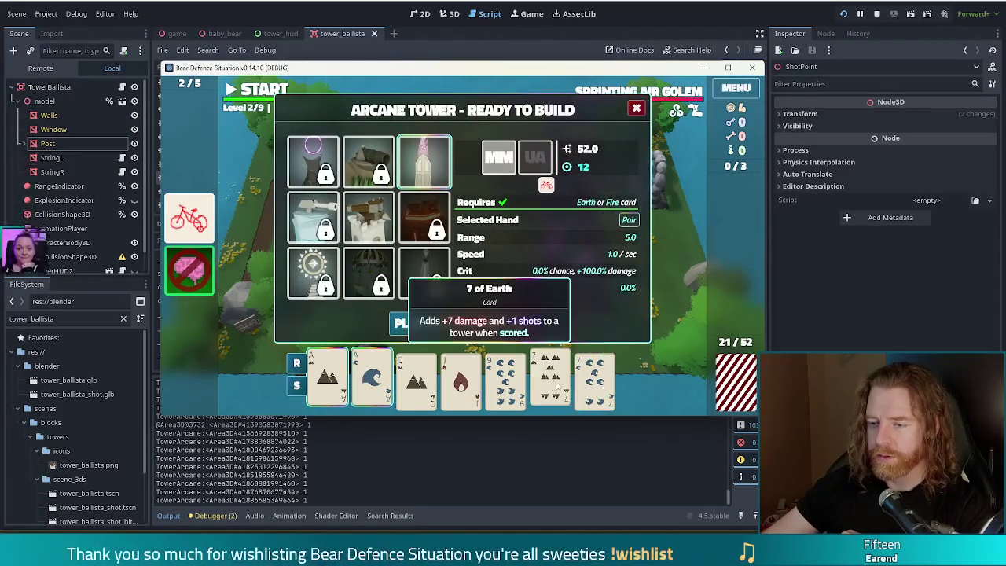
click(372, 381)
click(328, 382)
click(257, 89)
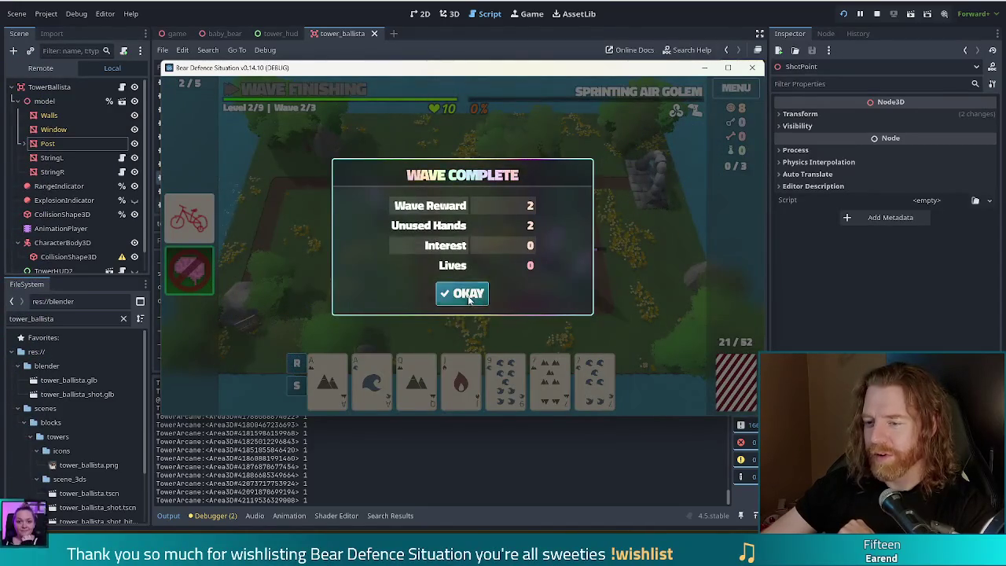
click(470, 295)
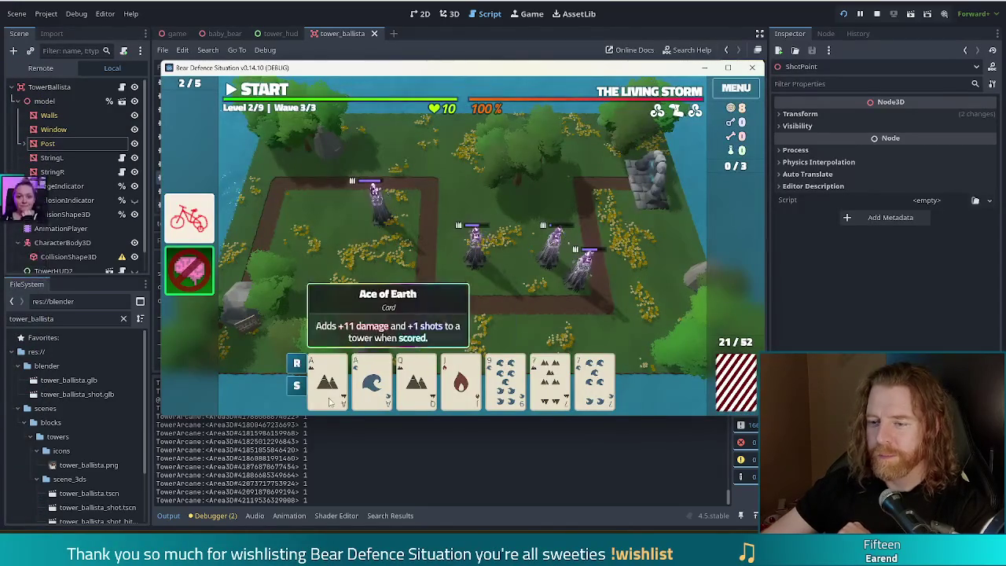
Play the aces and 7s as two pair for a fifth tower beside the right path
click(330, 401)
click(372, 393)
click(550, 389)
click(595, 389)
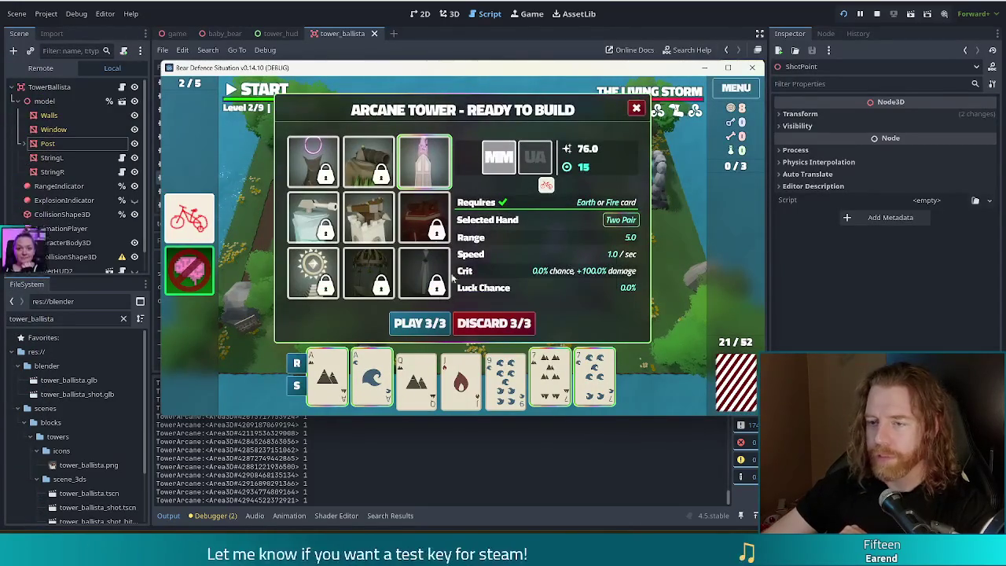
click(430, 331)
click(555, 288)
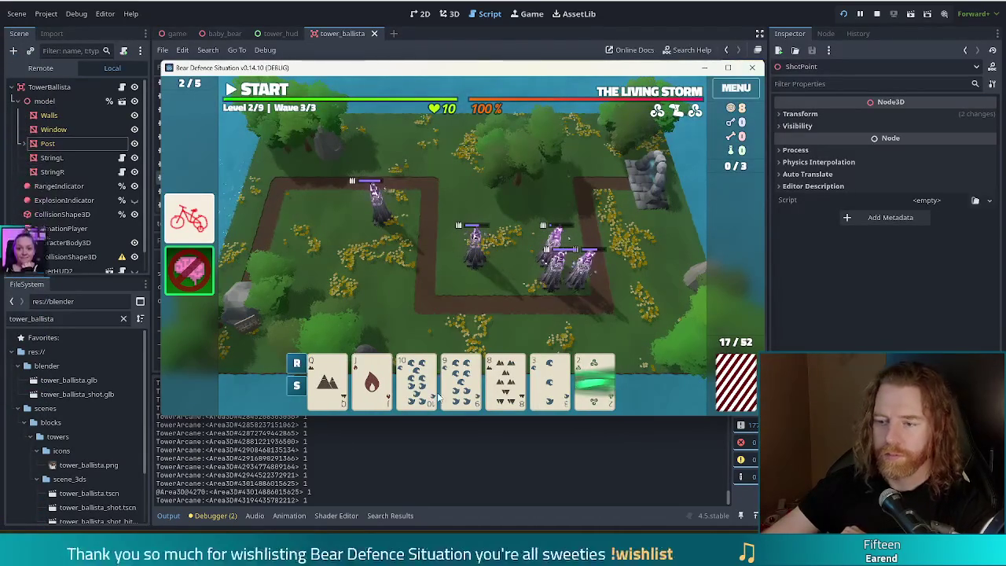
Discard the 9 of Water and 2 of Wind, then a 9, for replacement cards
click(462, 373)
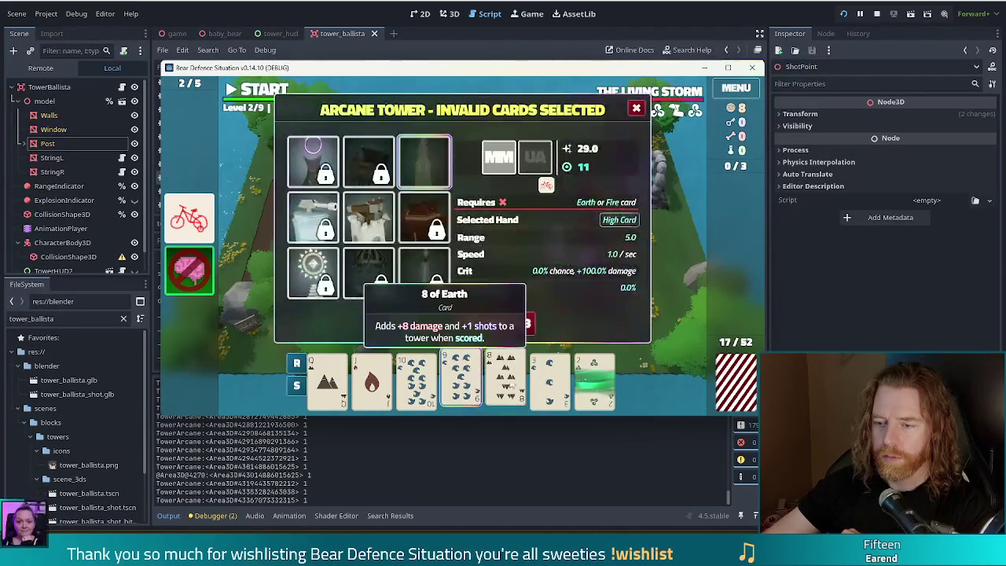
click(593, 379)
click(513, 322)
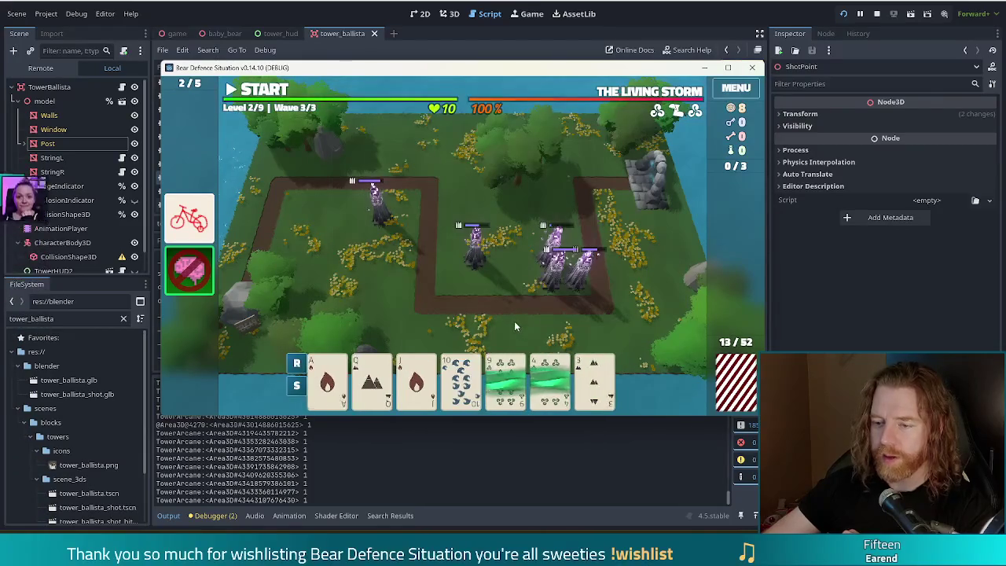
click(506, 379)
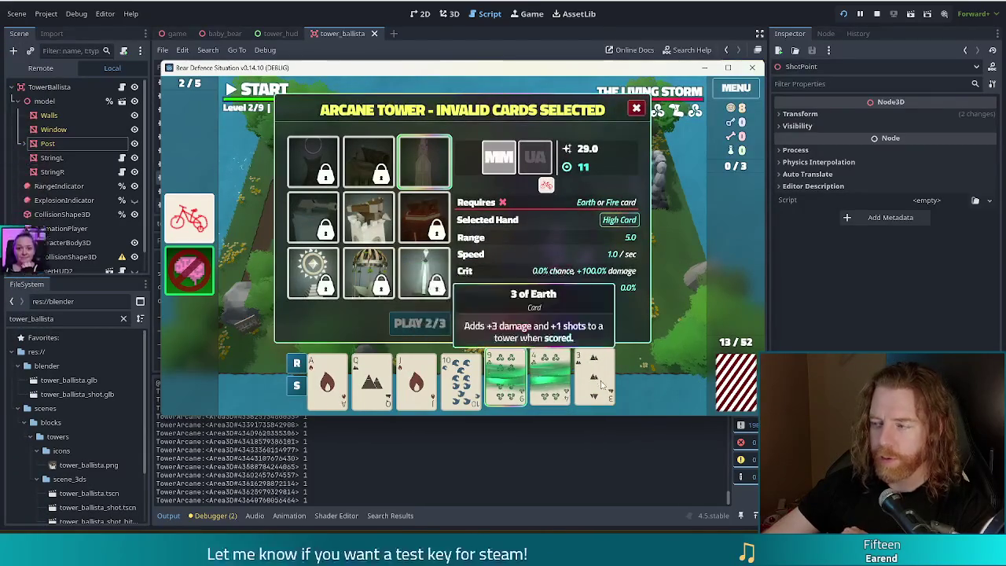
click(495, 322)
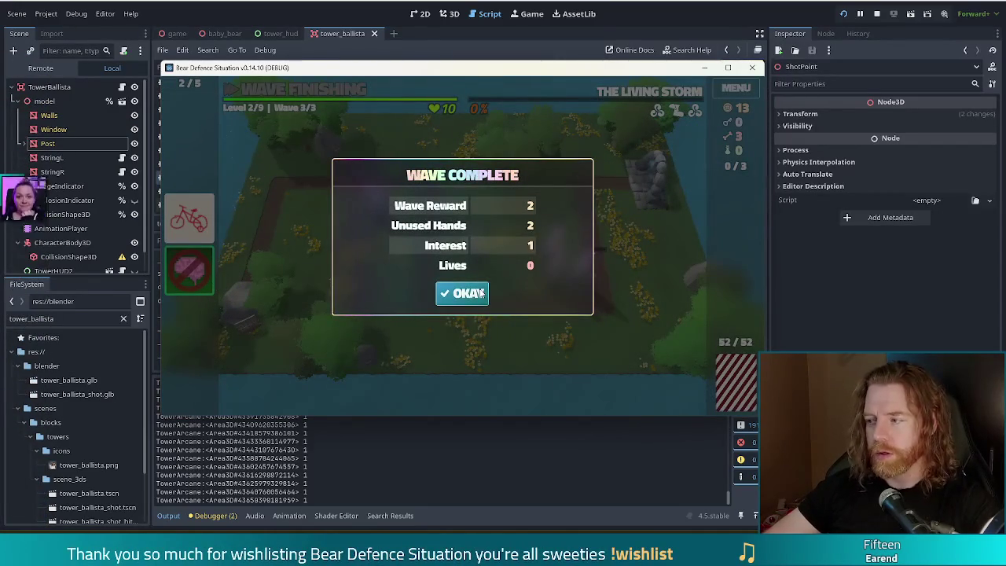
Upgrade the Arcane Tower, buy the Soup for 12 gold, and open the cauldron
click(466, 294)
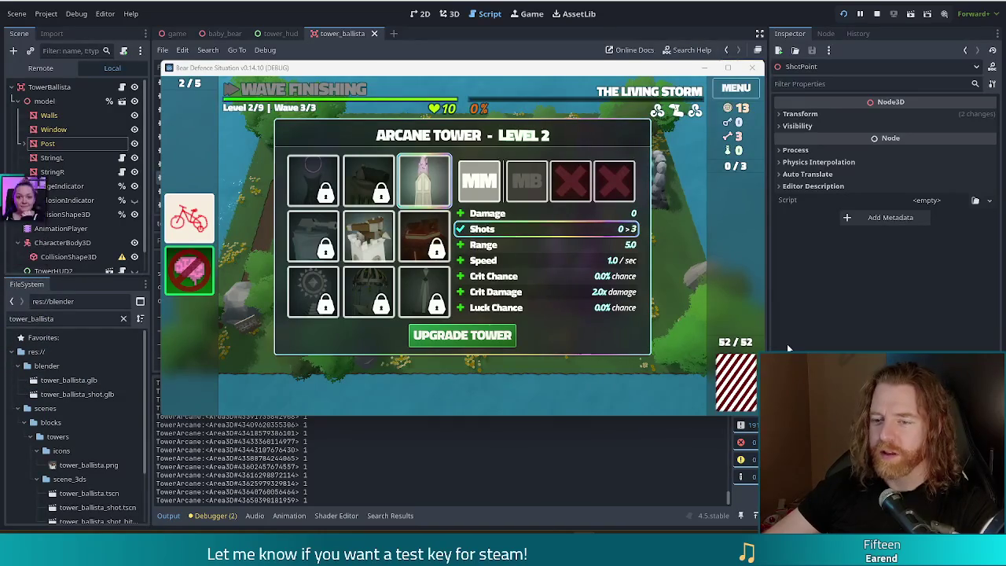
click(462, 335)
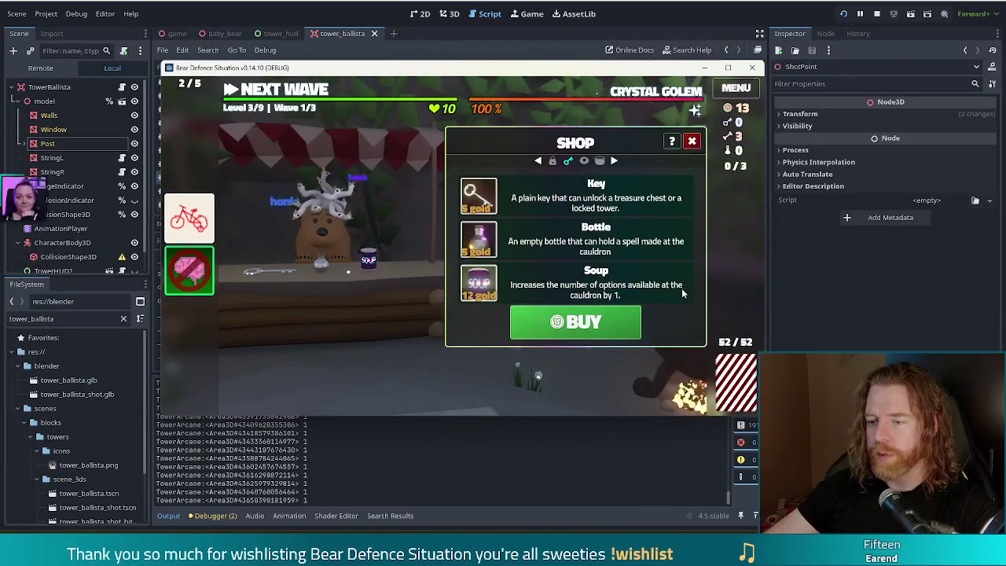
click(631, 302)
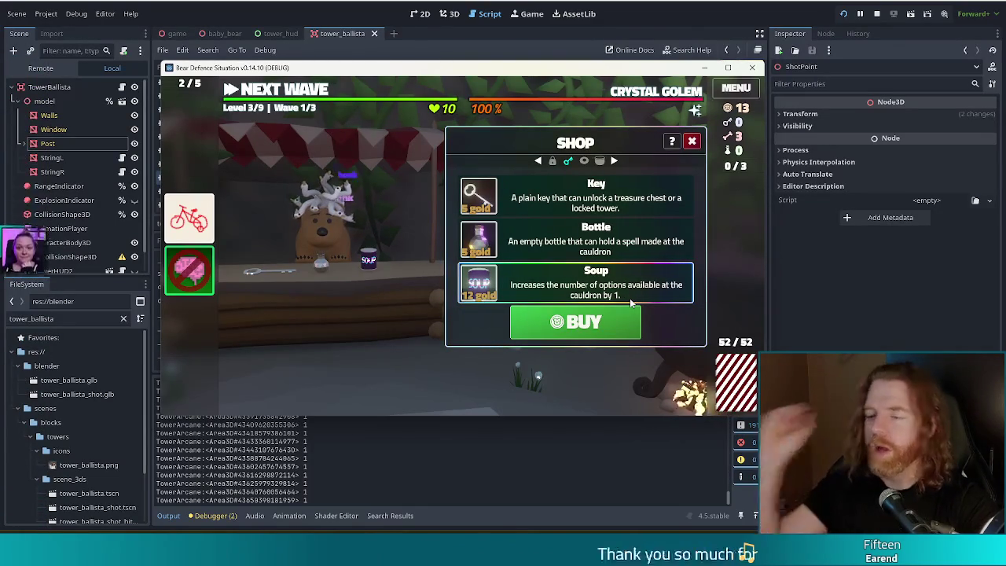
click(610, 320)
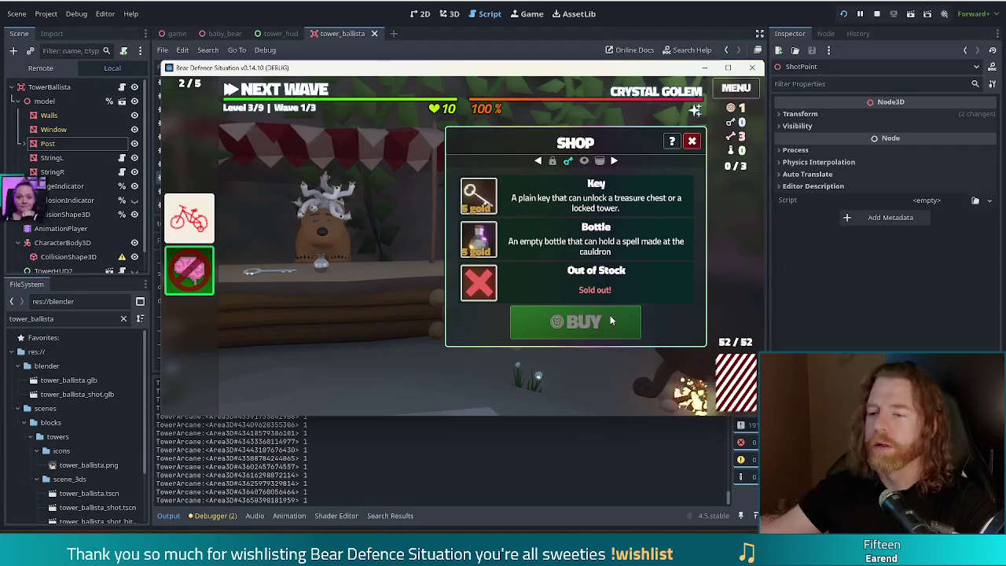
click(692, 140)
click(584, 371)
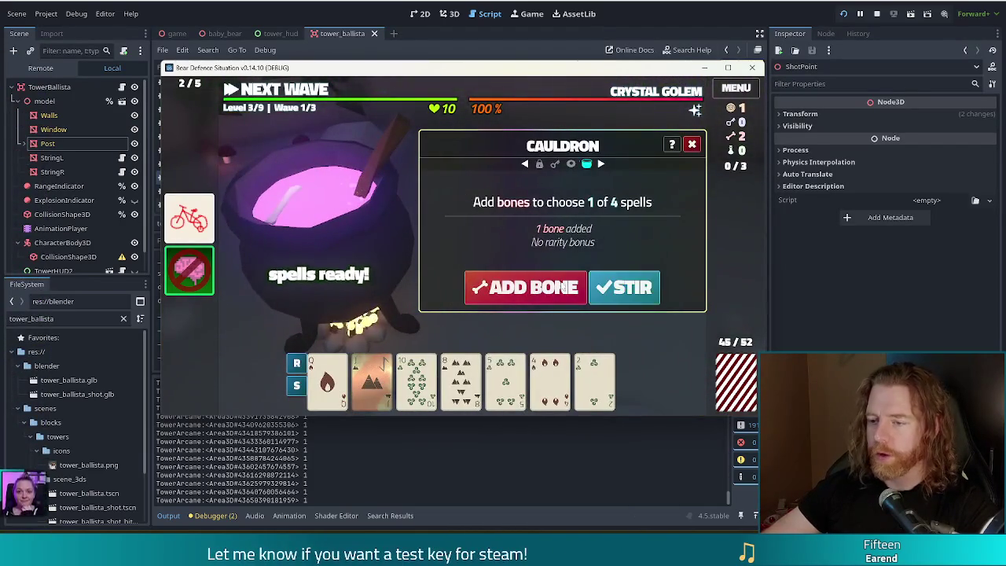
Stir the cauldron and transmute the Queen into a Ruby card
click(652, 281)
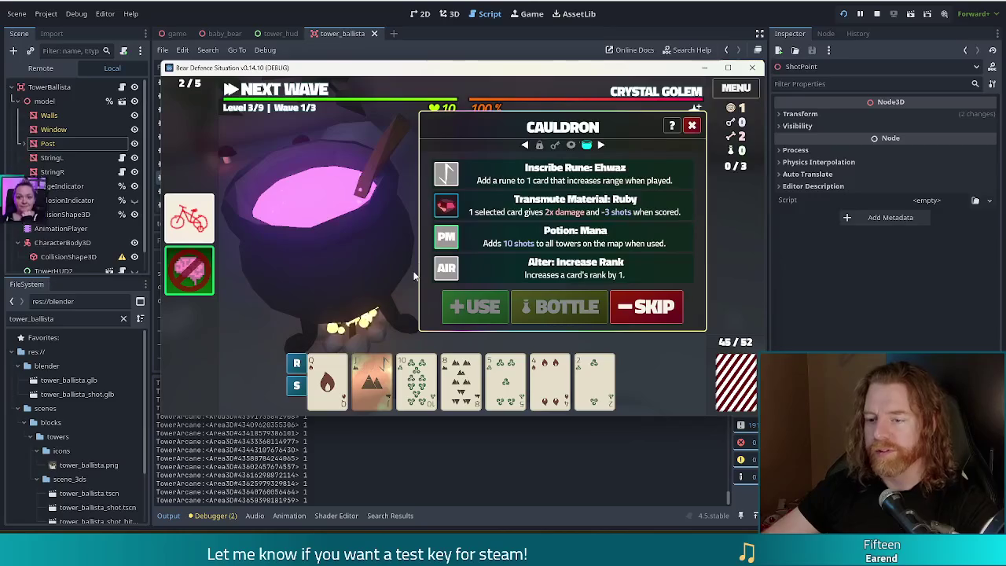
click(327, 377)
click(562, 204)
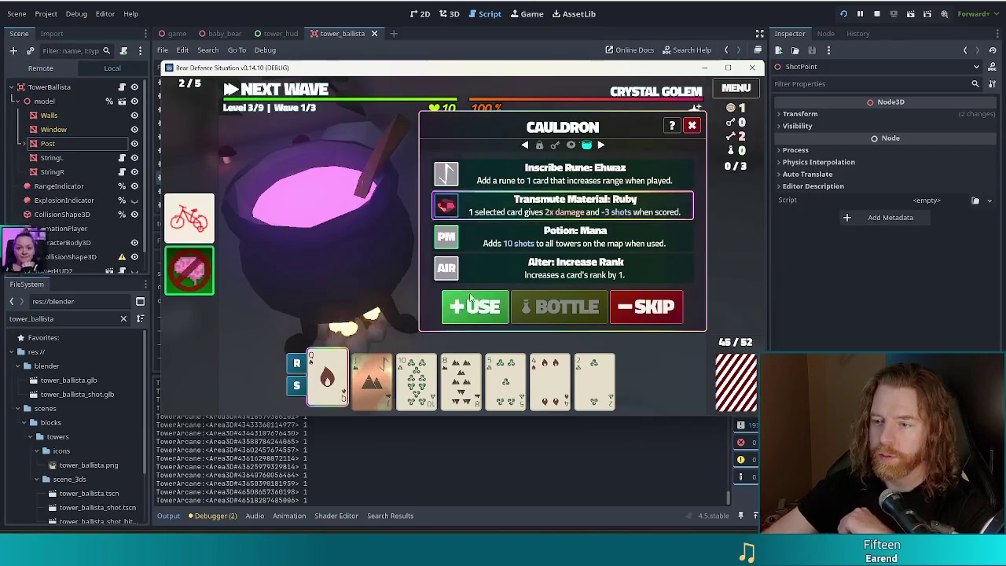
click(468, 306)
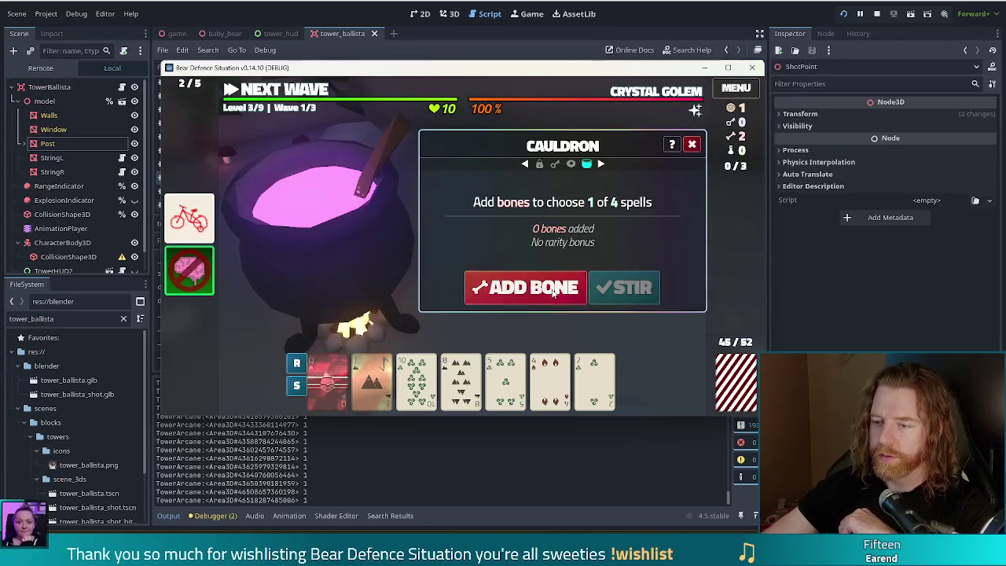
Add a bone and inscribe the Fehu luck rune on the Jack
click(629, 288)
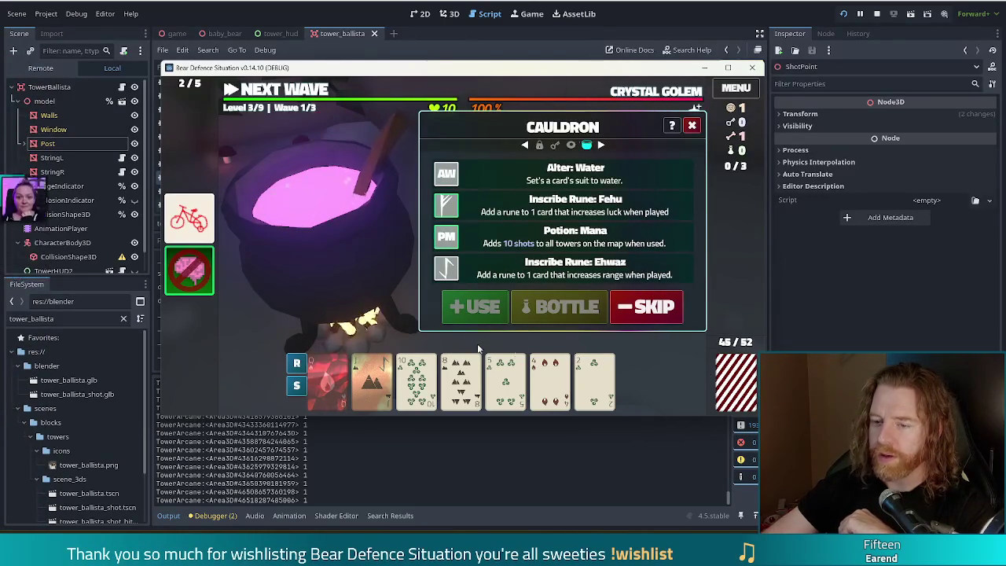
mouse_move(425, 375)
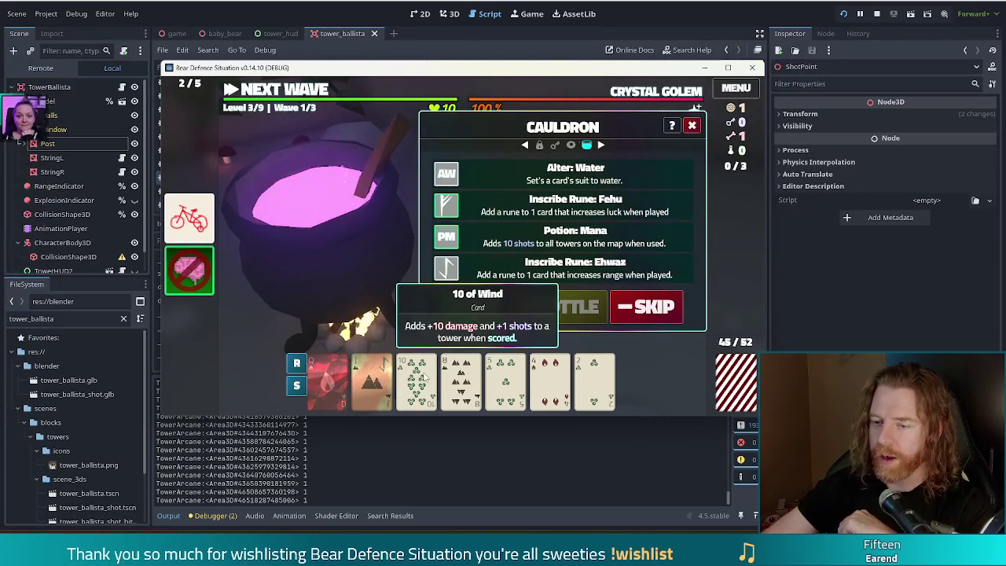
click(372, 381)
click(527, 211)
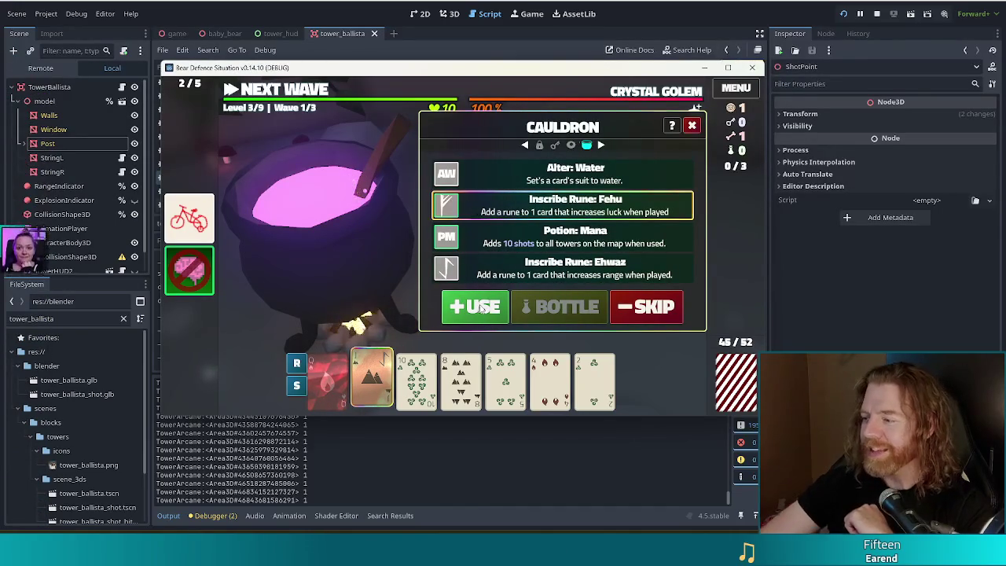
click(489, 309)
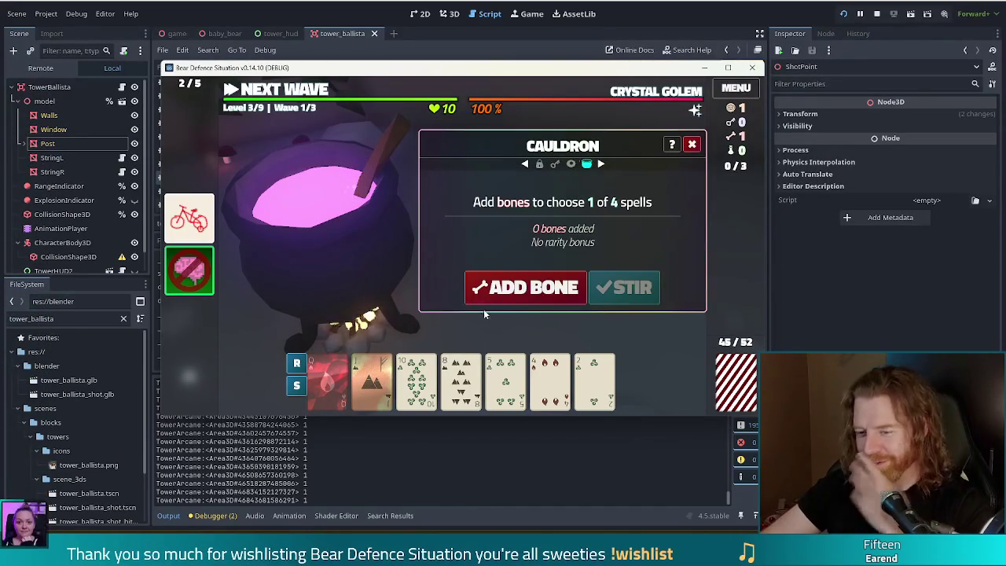
Add a bone, stir, raise the 10 of Wind's rank, then close the cauldron
click(495, 289)
click(618, 288)
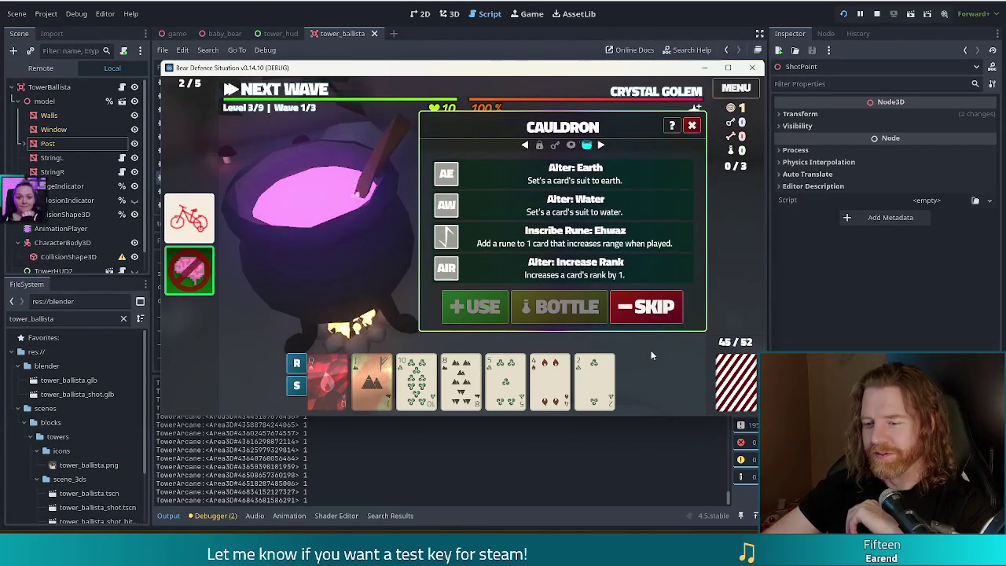
mouse_move(427, 385)
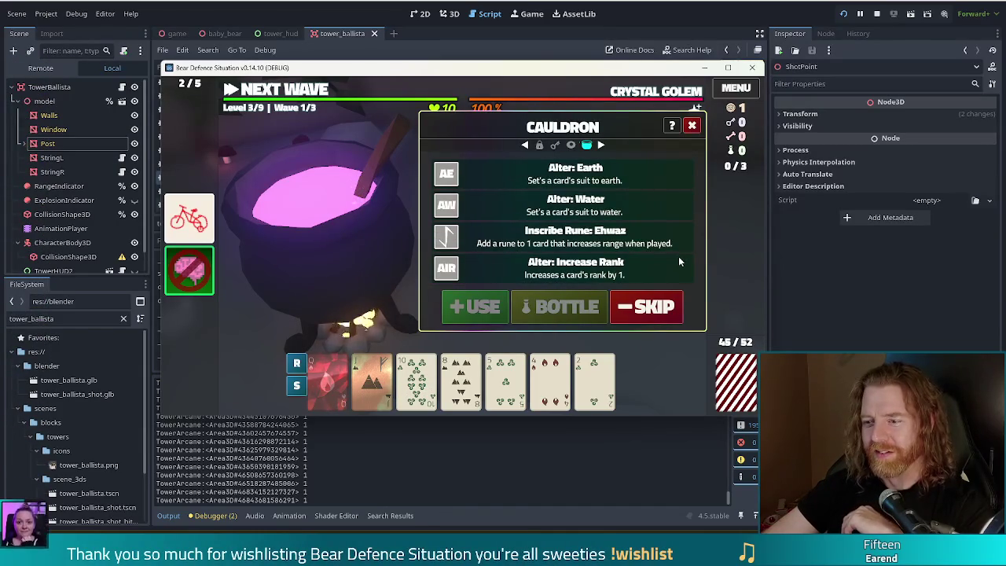
click(417, 381)
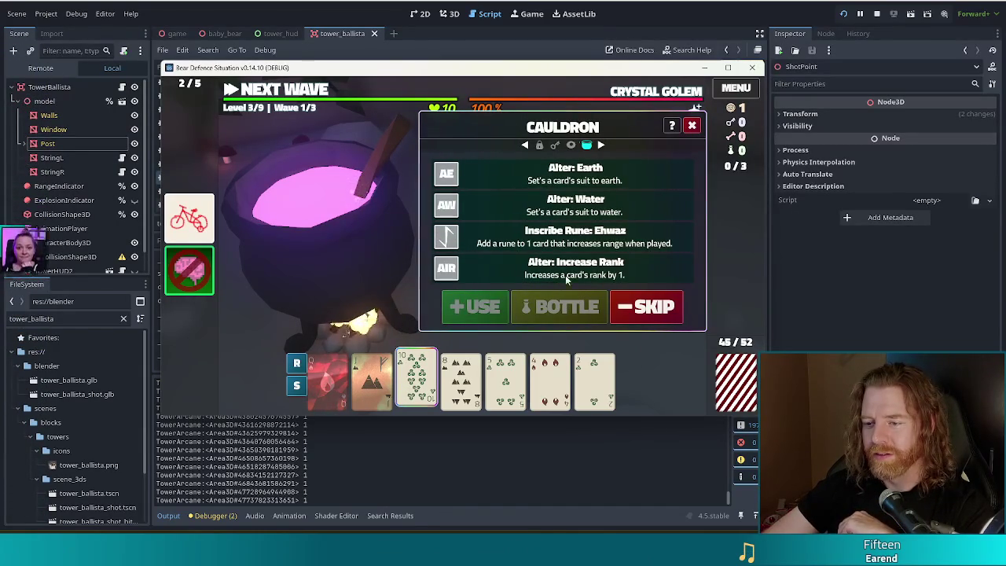
click(473, 309)
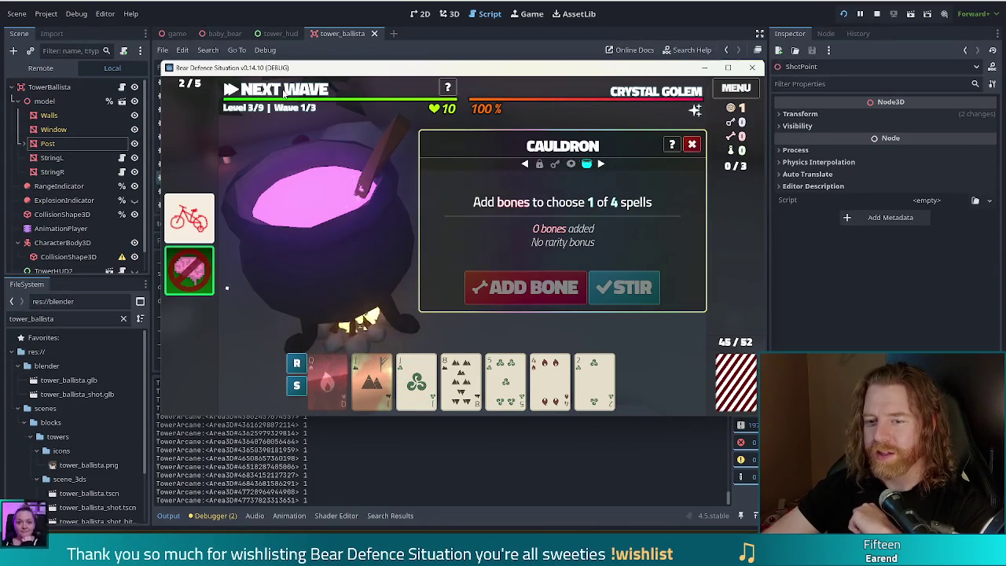
click(285, 91)
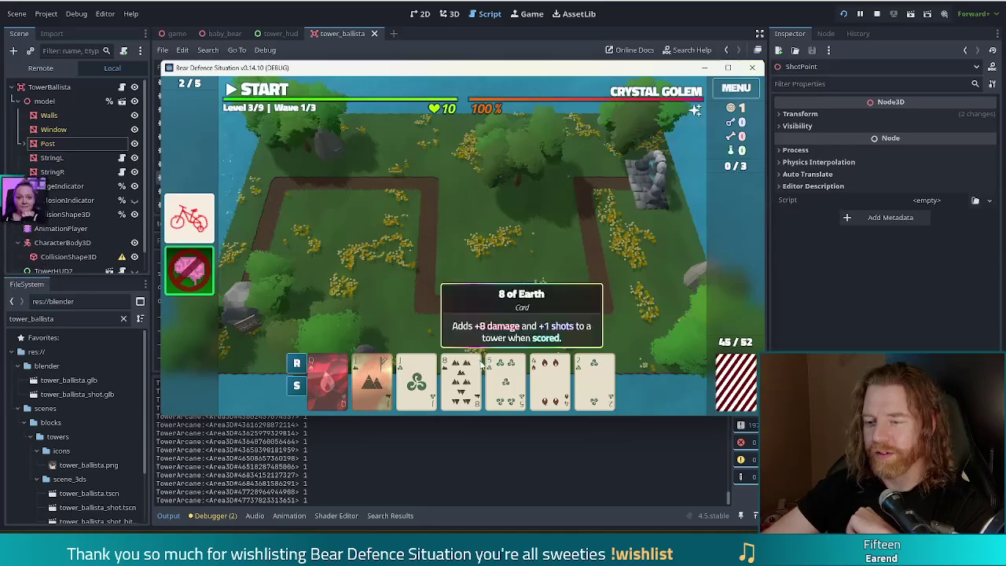
Trade the 8 of Earth, then place a face-card Two Pair Arcane Tower beside the path
click(476, 383)
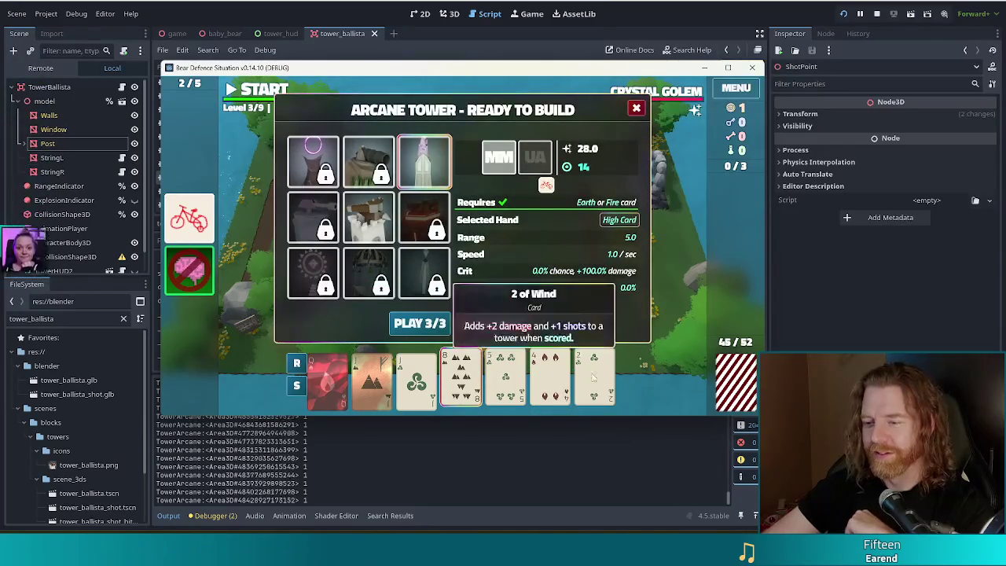
click(512, 318)
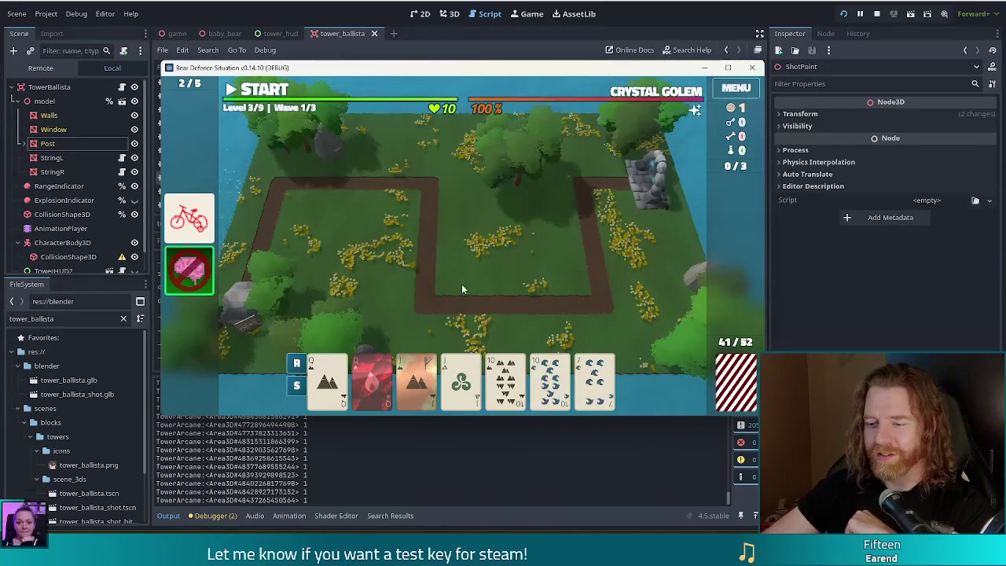
mouse_move(378, 399)
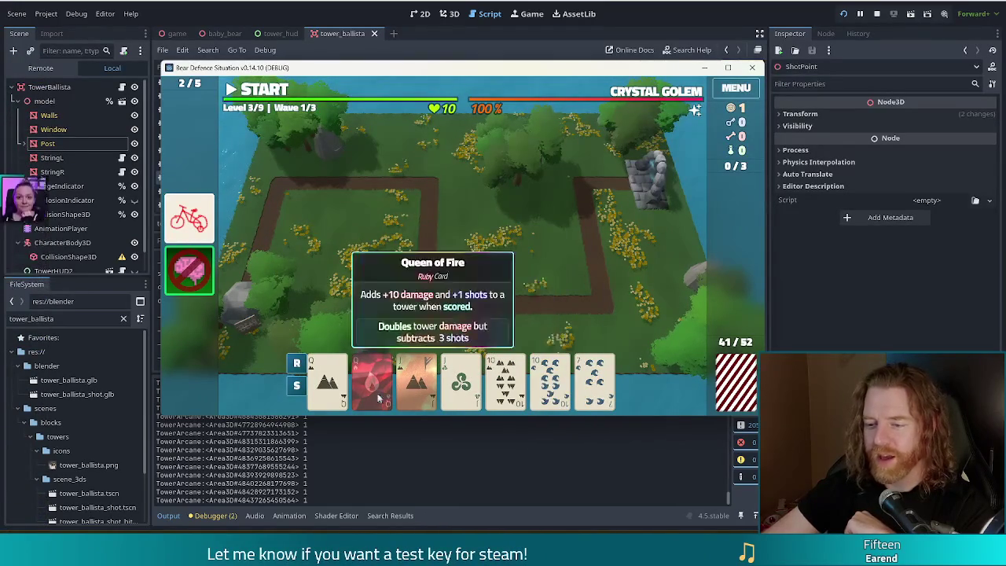
click(329, 387)
click(416, 386)
click(461, 385)
click(375, 376)
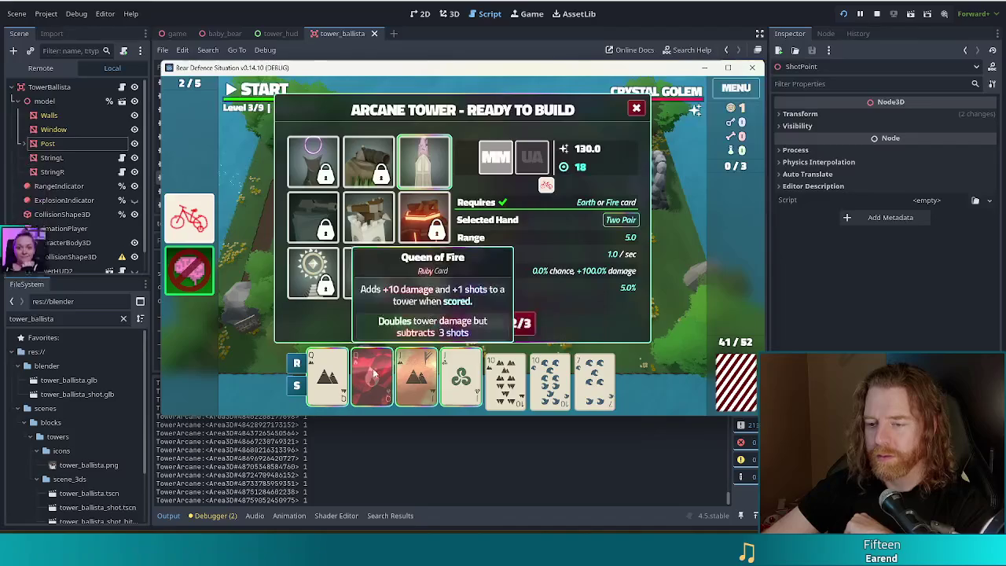
drag(375, 376, 448, 378)
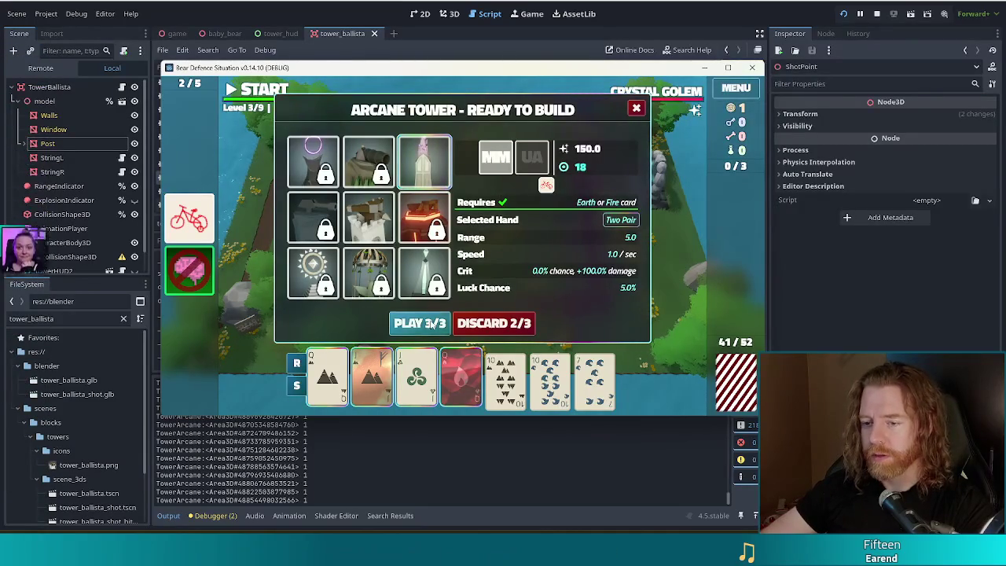
click(420, 324)
click(557, 264)
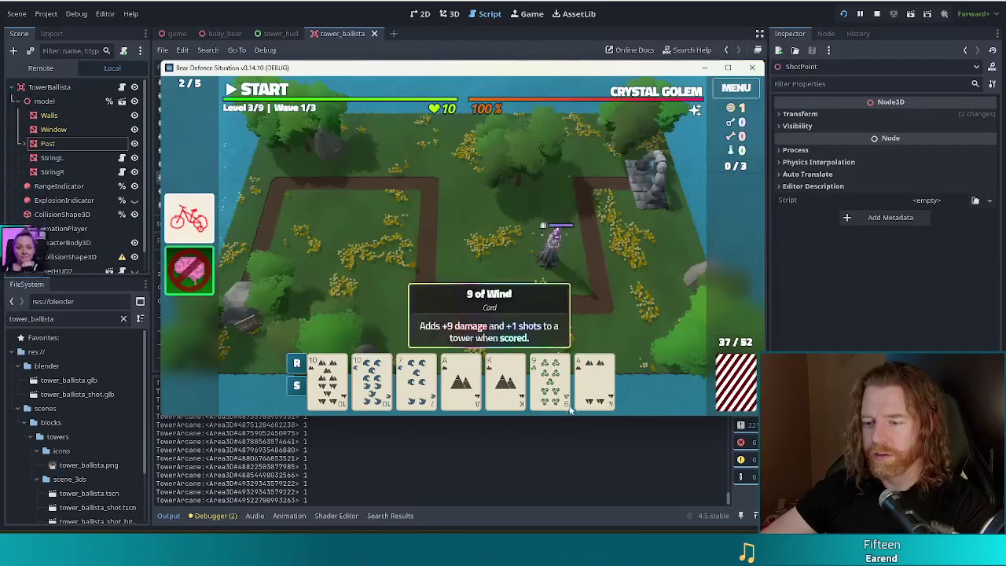
Sort the hand by rank and discard the 9, 6 and 5 for new cards
click(294, 365)
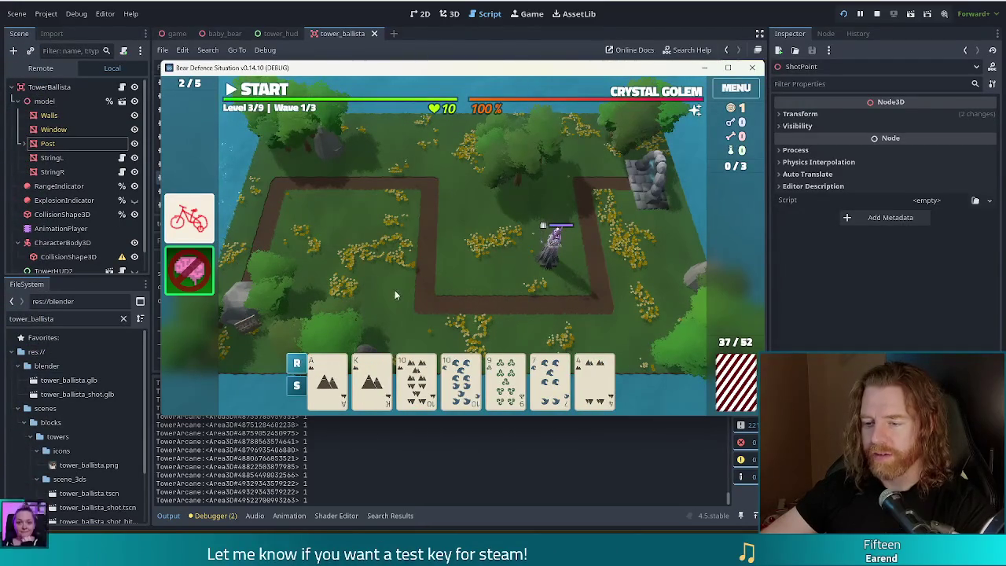
click(506, 373)
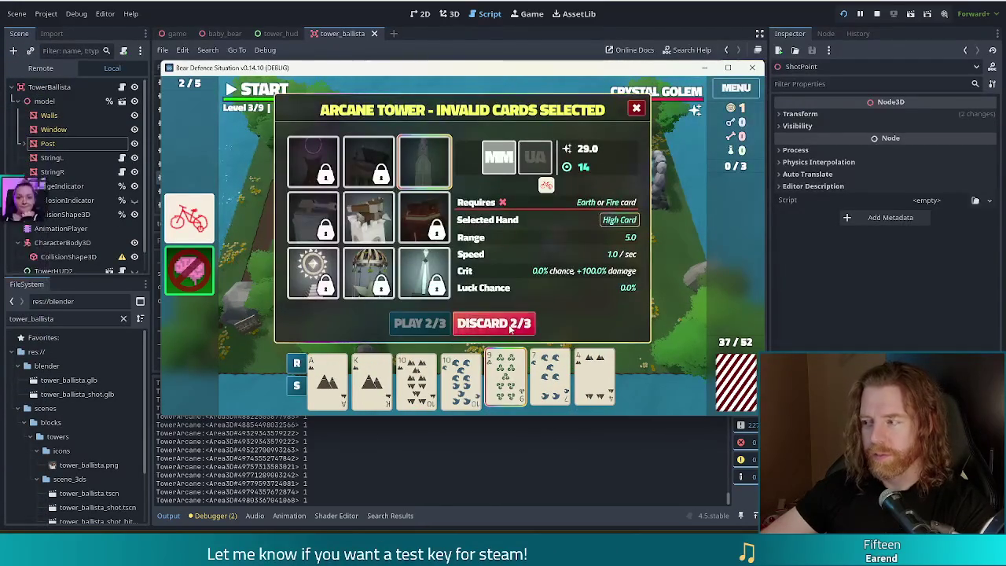
click(510, 328)
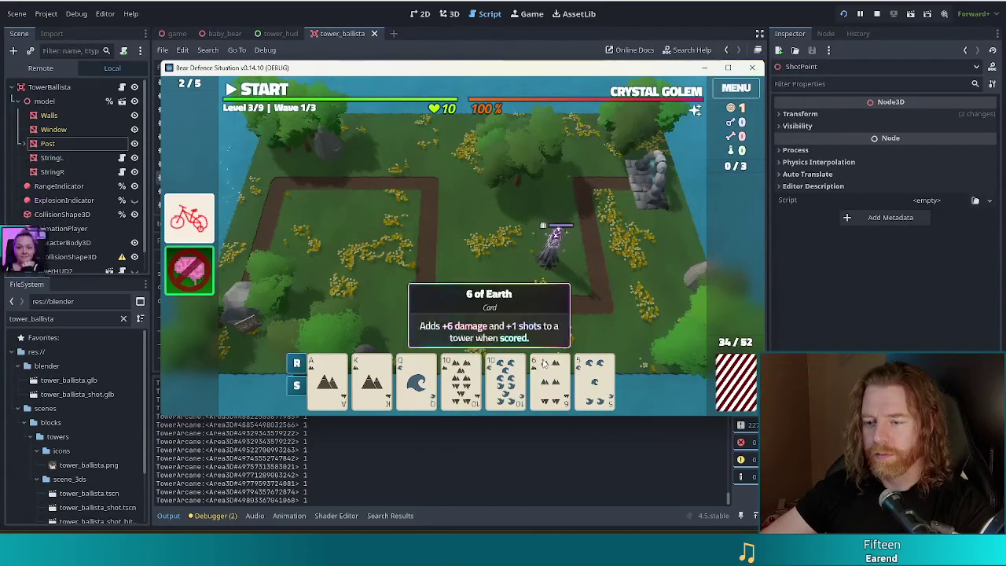
click(550, 378)
click(595, 377)
click(490, 331)
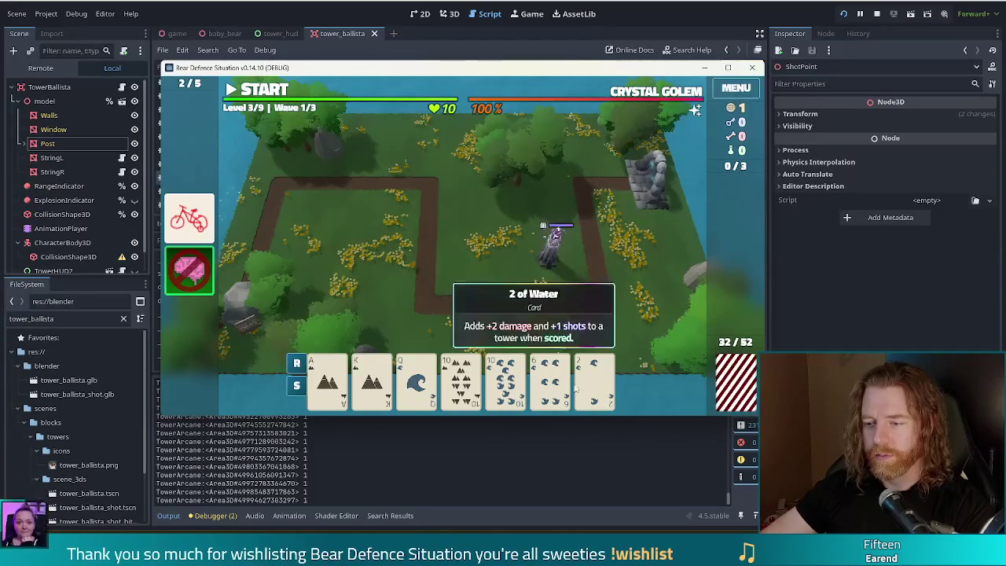
Play the pair of 10s (Earth and Water) to begin placing an Arcane Tower
click(550, 382)
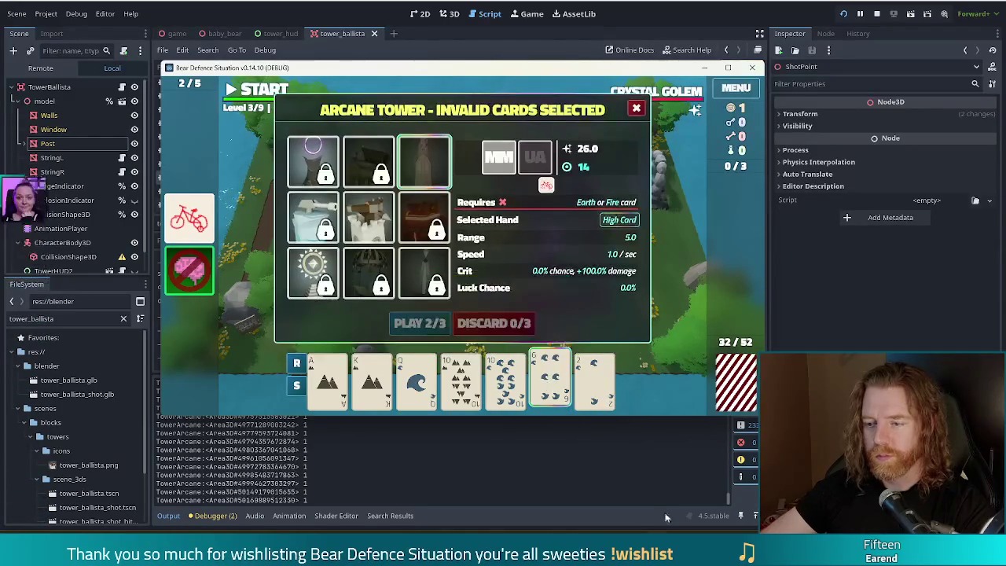
click(550, 381)
click(461, 382)
click(506, 382)
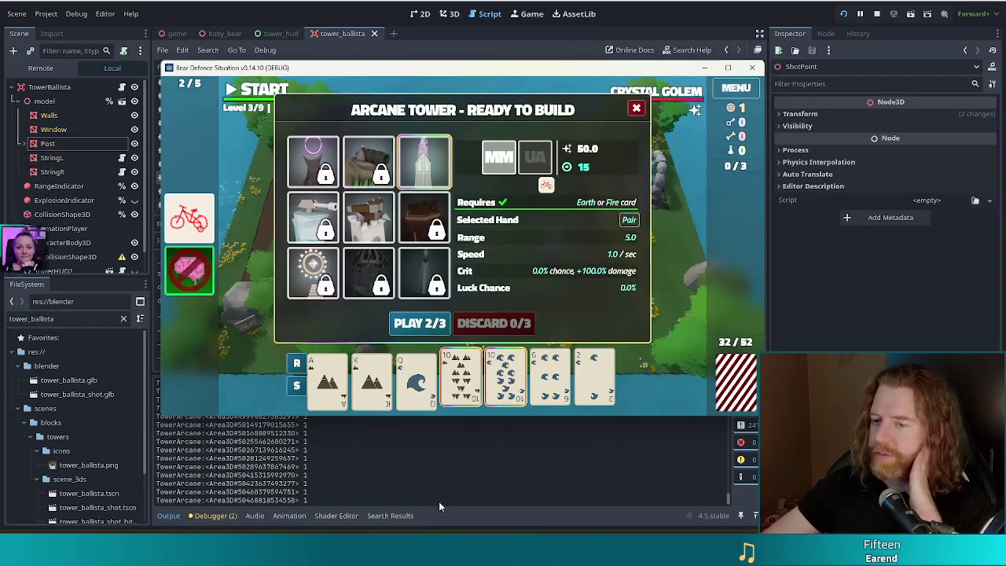
click(435, 325)
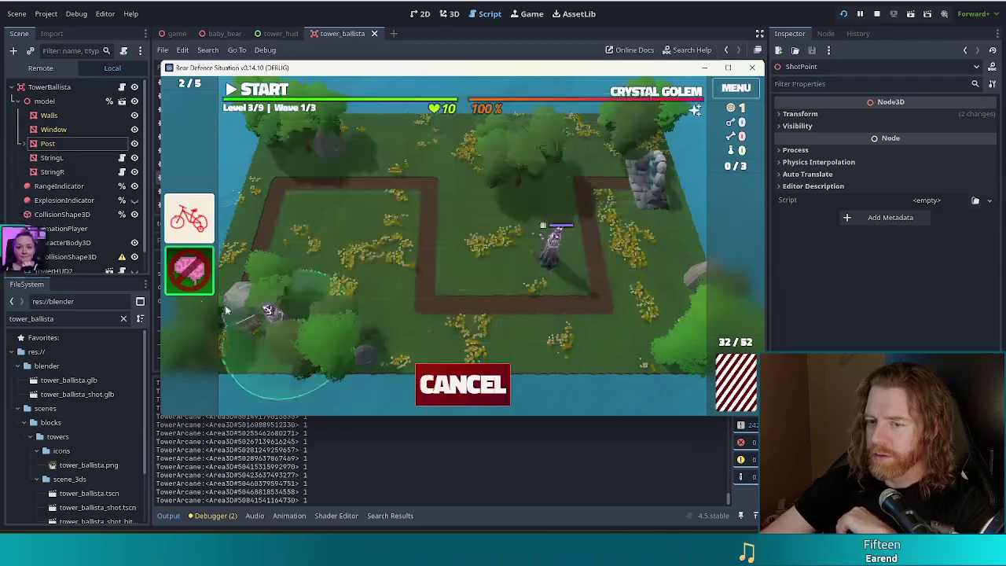
Place the Arcane Tower beside the path and select the Ace of Earth, Ace of Fire and three more cards
click(481, 257)
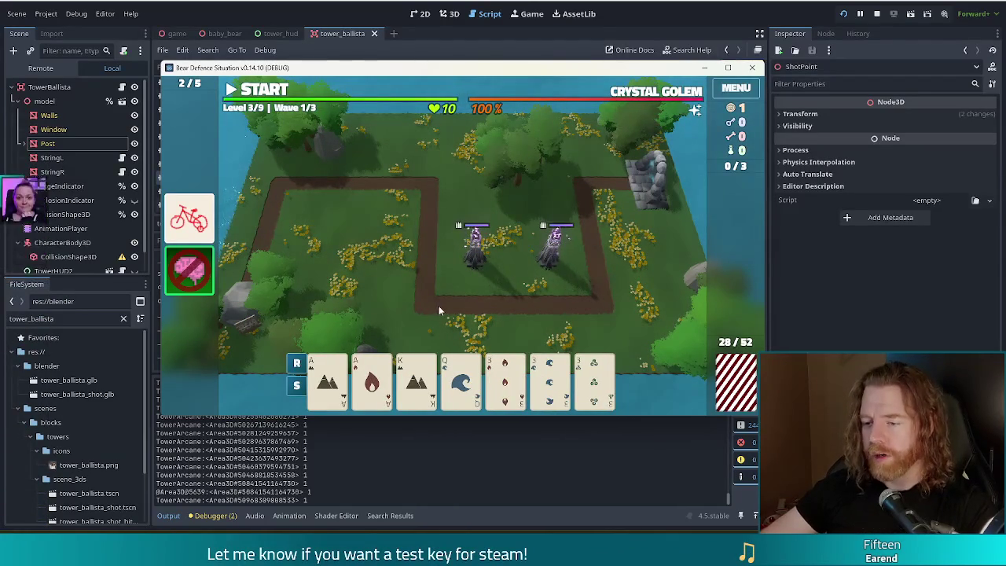
click(332, 397)
click(372, 381)
click(504, 382)
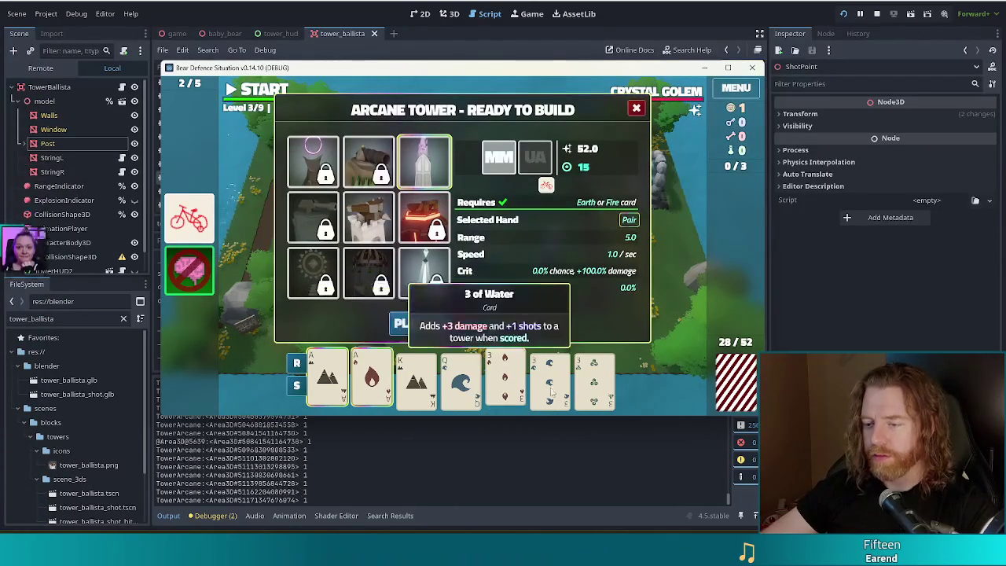
click(550, 382)
click(594, 381)
Play the Ace hand, place its tower at the path's upper left, and start wave 1
click(398, 335)
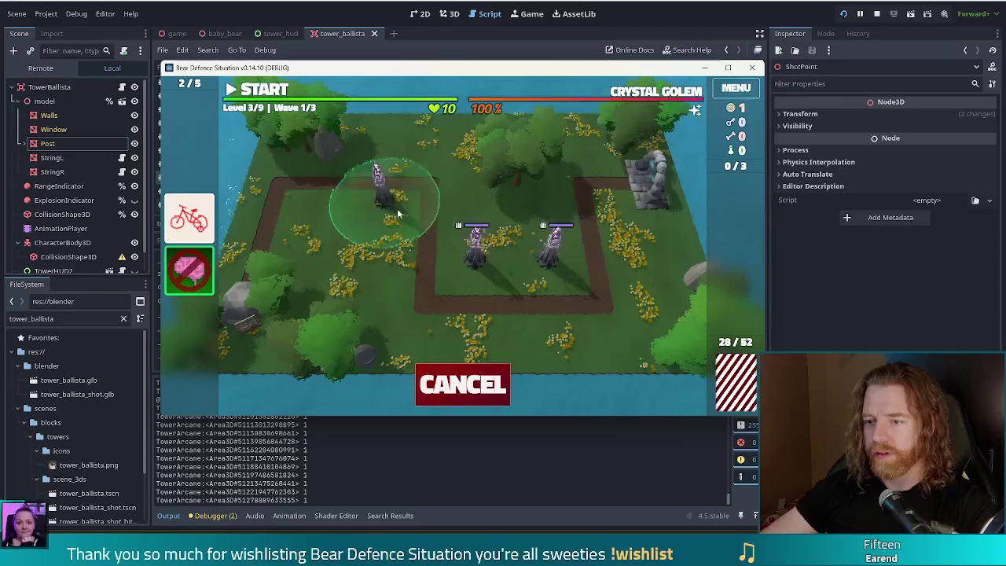
click(376, 203)
click(268, 96)
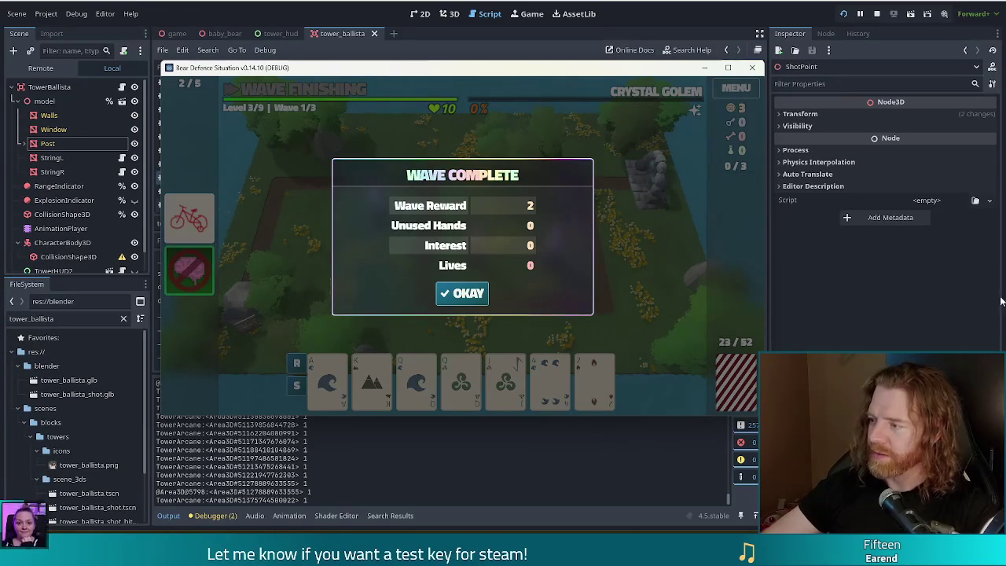
Discard for new cards and place a Two Pair Arcane Tower at the path's upper-left corner
click(470, 296)
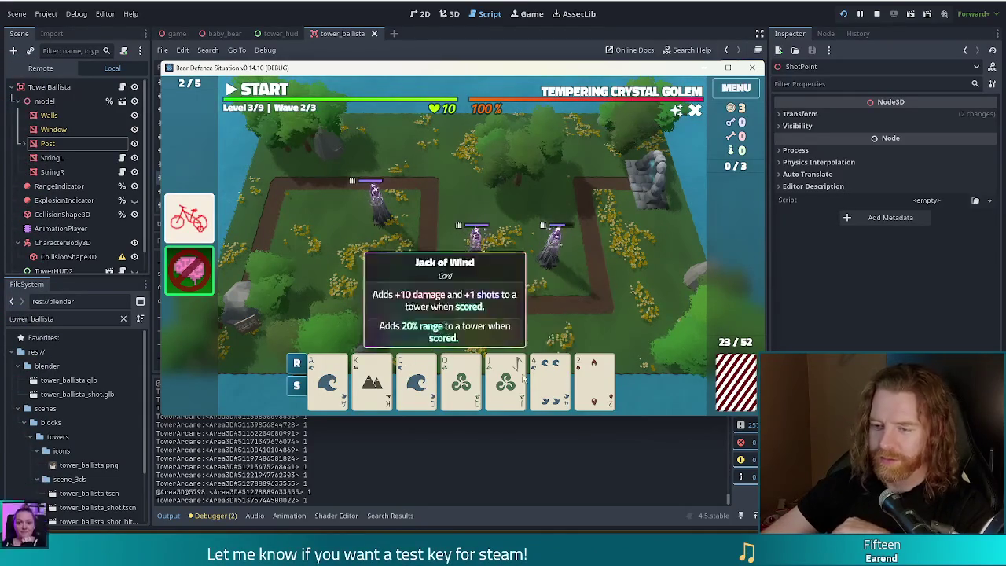
click(554, 378)
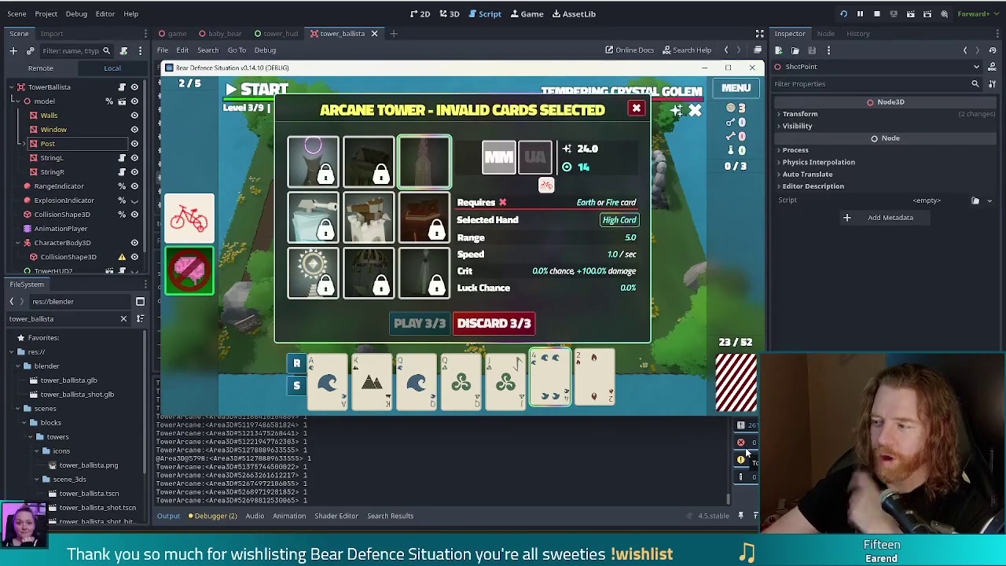
click(529, 327)
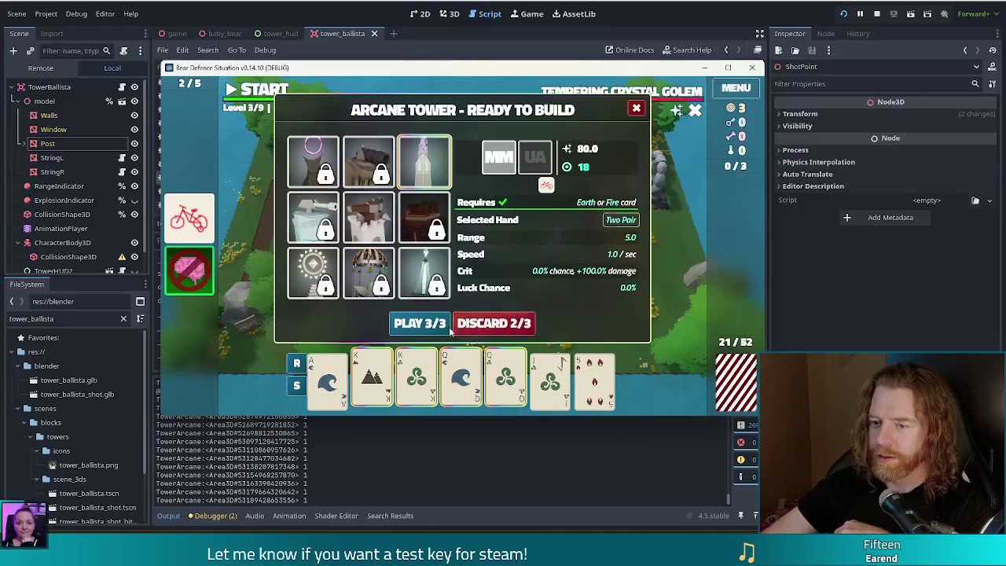
click(449, 329)
click(308, 206)
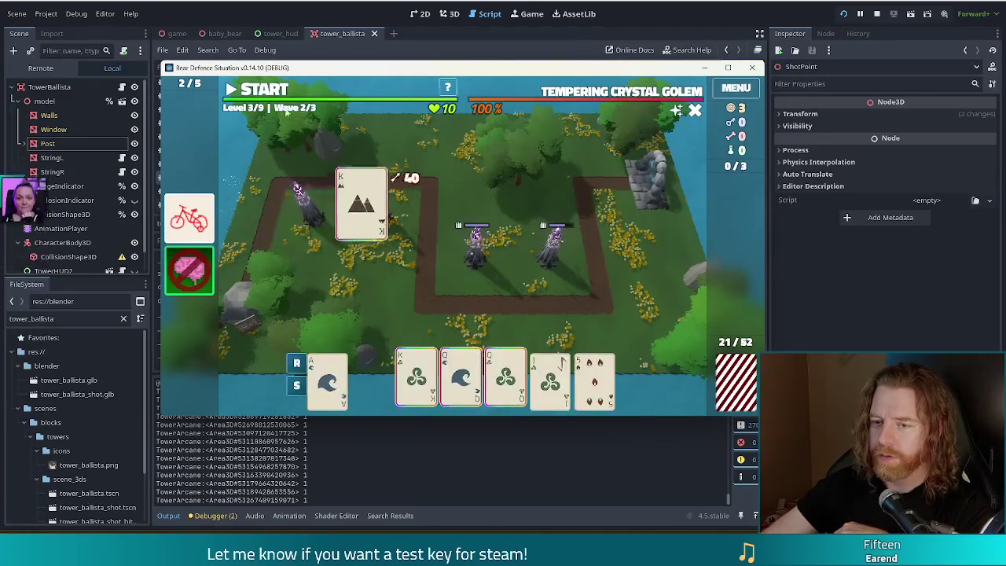
Start wave 2, pausing and resuming it mid-wave
click(275, 93)
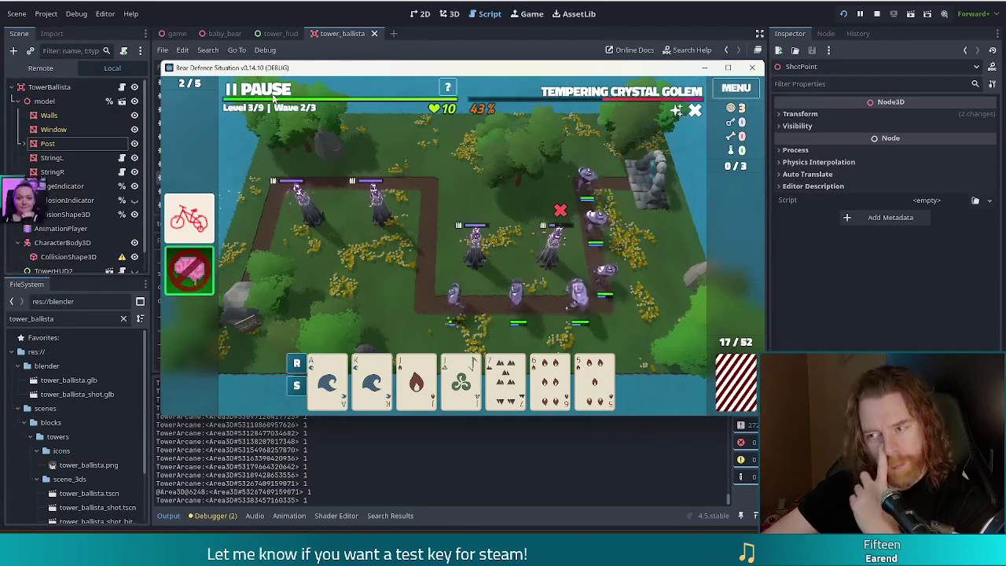
key(space)
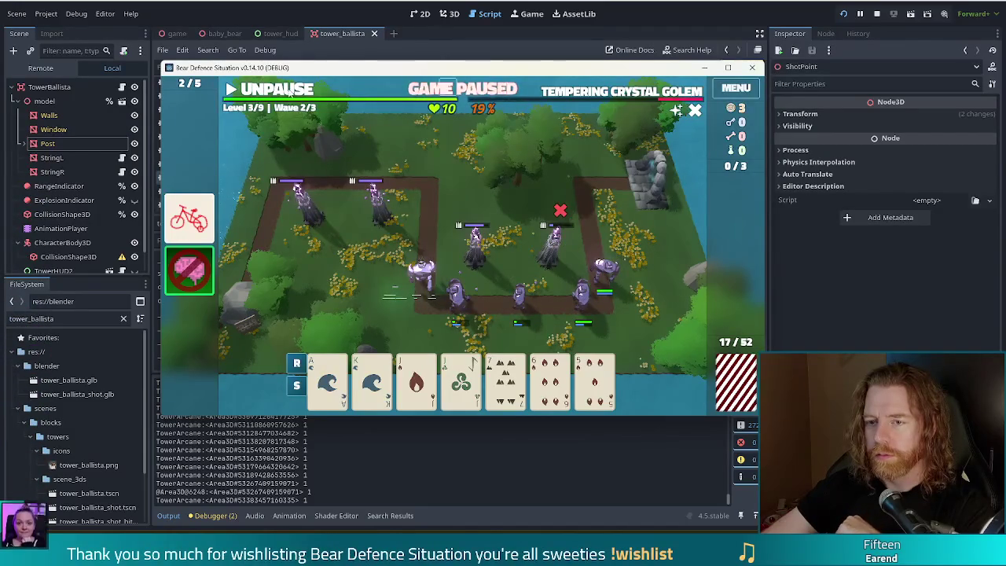
click(290, 93)
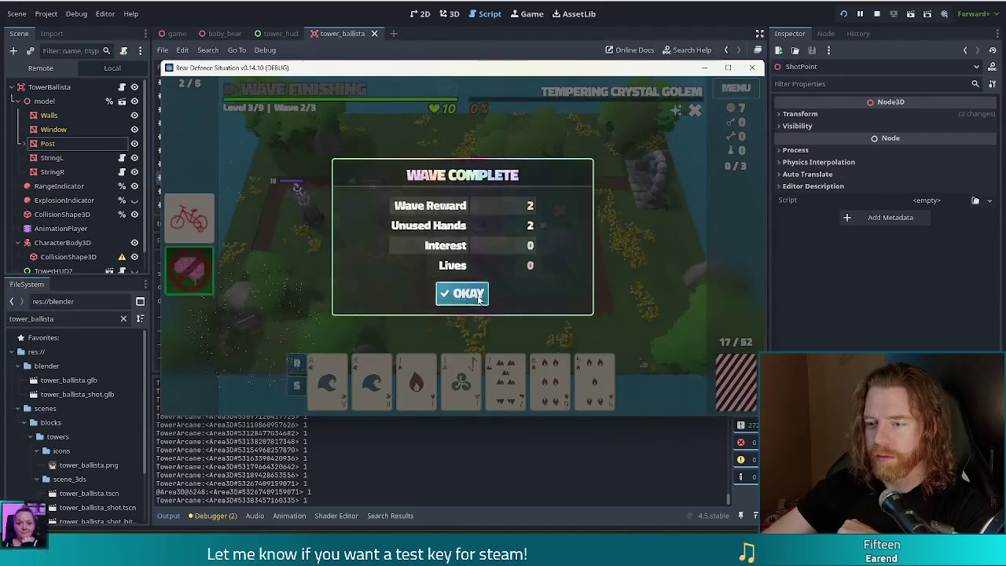
Dismiss the summary, pause the final wave, and detonate the tower at the path's right bend
click(472, 294)
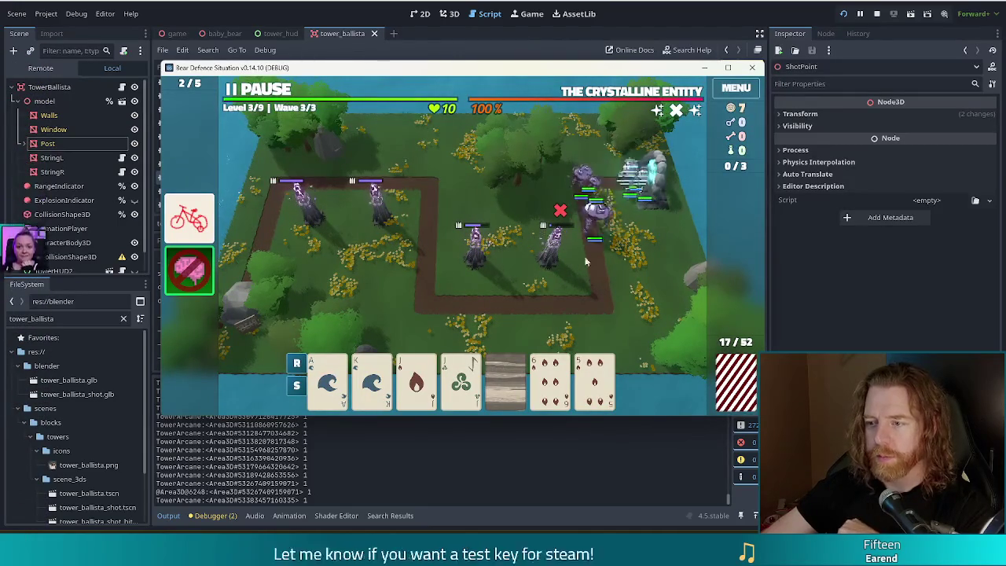
click(266, 92)
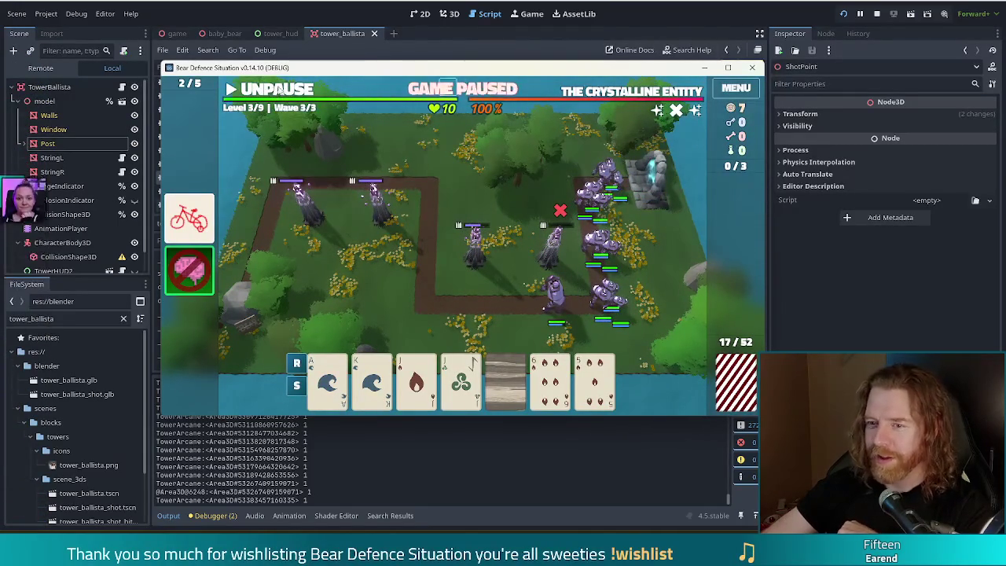
click(551, 265)
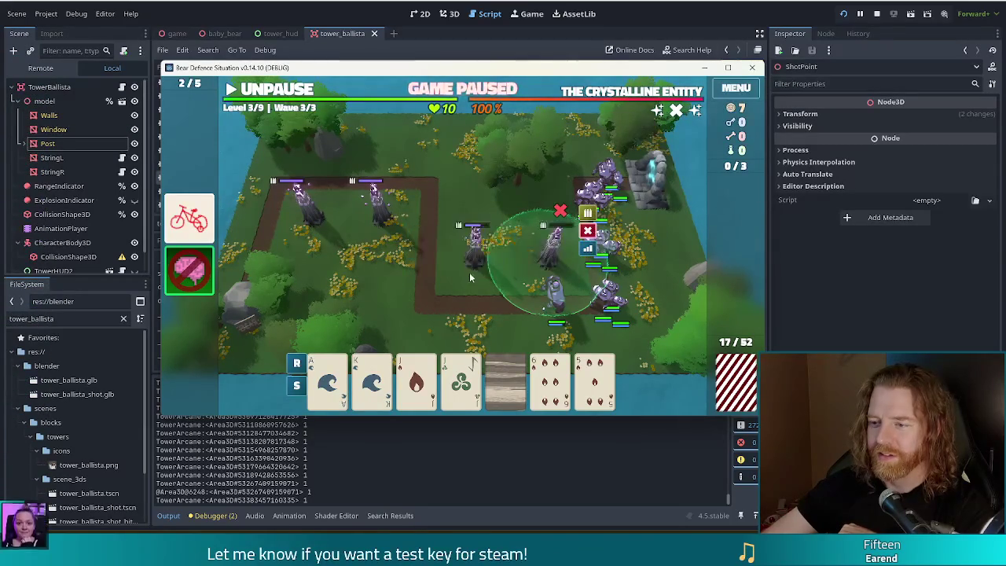
click(588, 233)
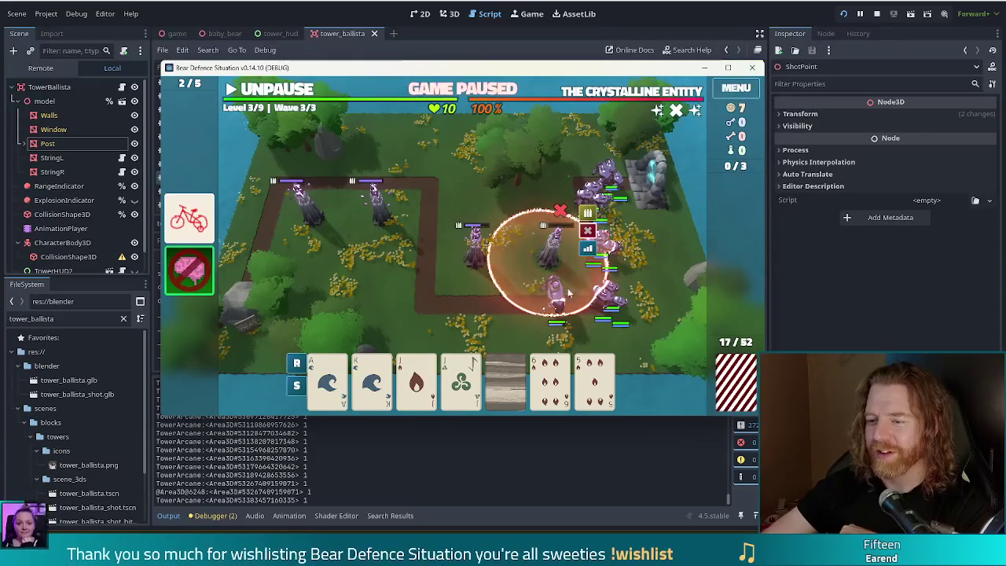
Resume briefly, pause again, and select a hand card to see High Card Arcane Tower options
click(268, 89)
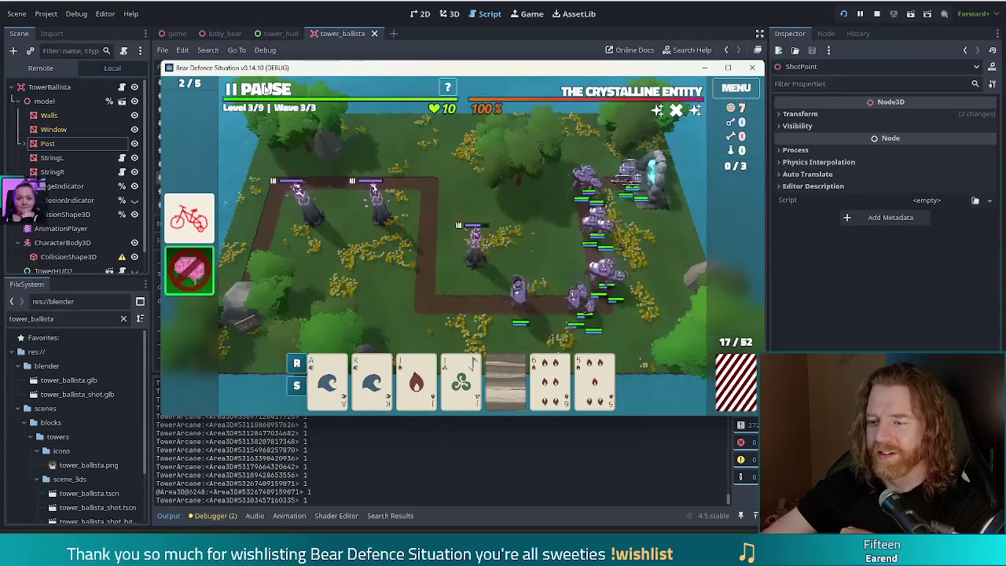
click(267, 89)
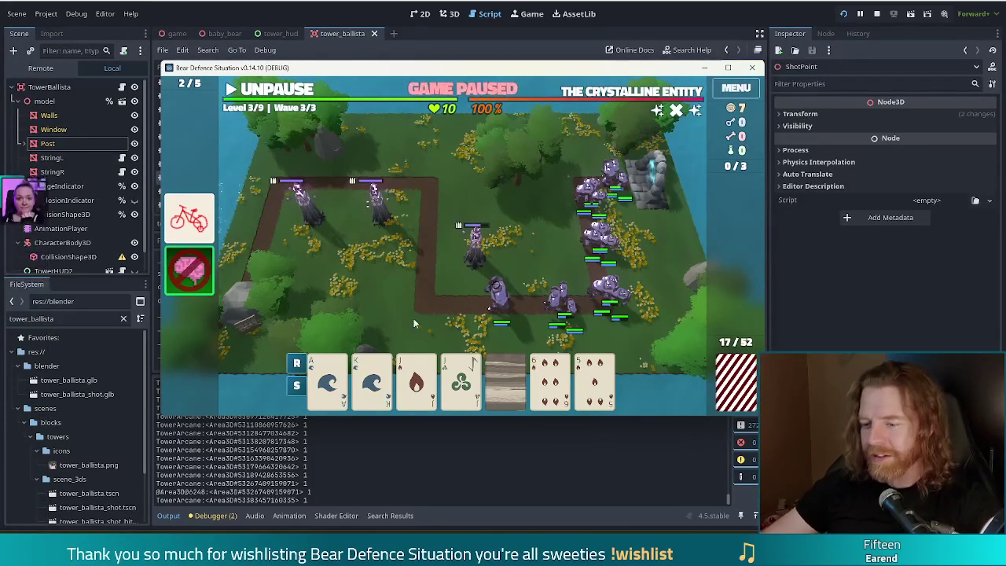
click(507, 383)
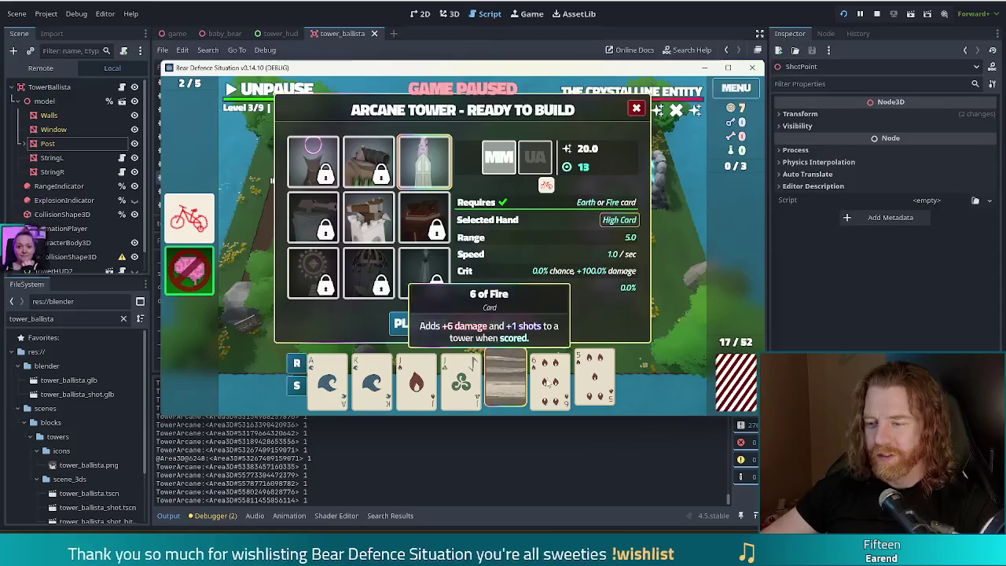
Discard cards for a new hand and let the wave run briefly before pausing
click(500, 329)
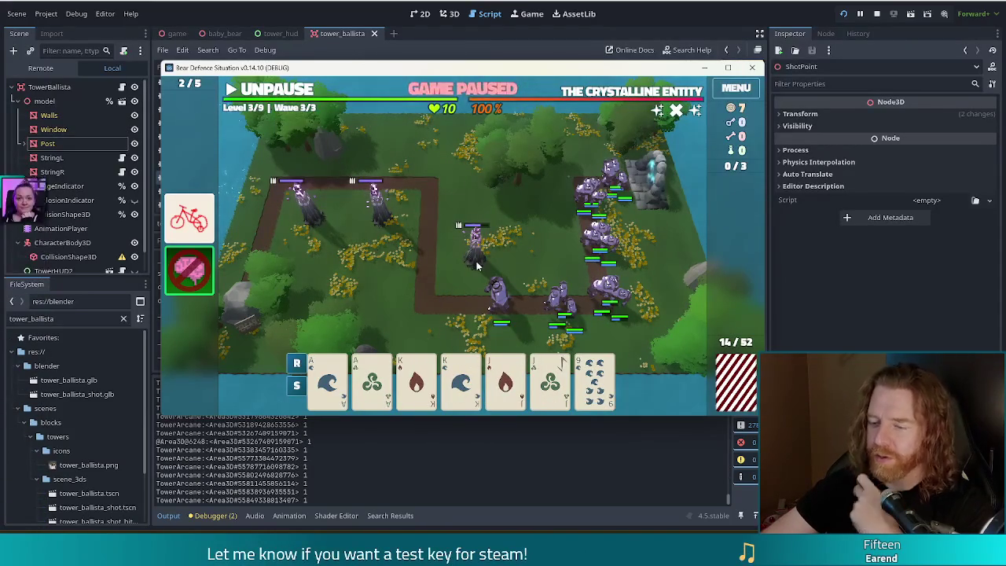
click(300, 92)
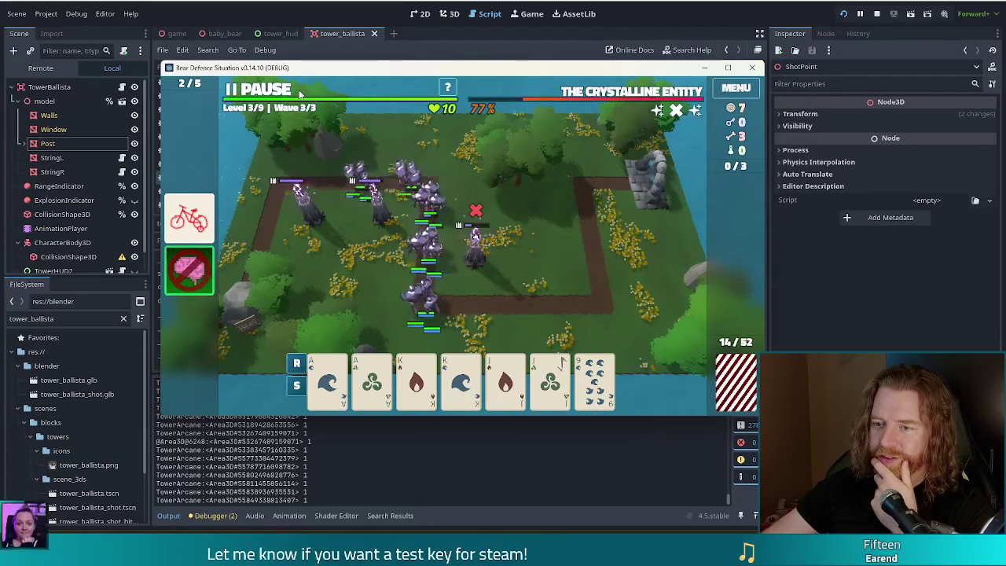
click(300, 92)
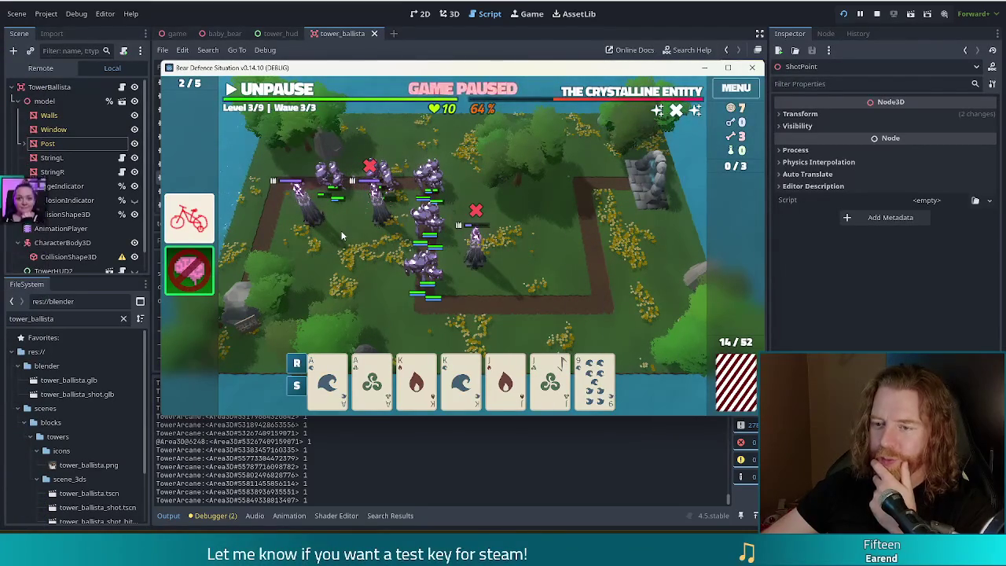
Play the Kings and Jacks Two Pair and place the Arcane Tower at the path's upper left
click(417, 378)
click(461, 377)
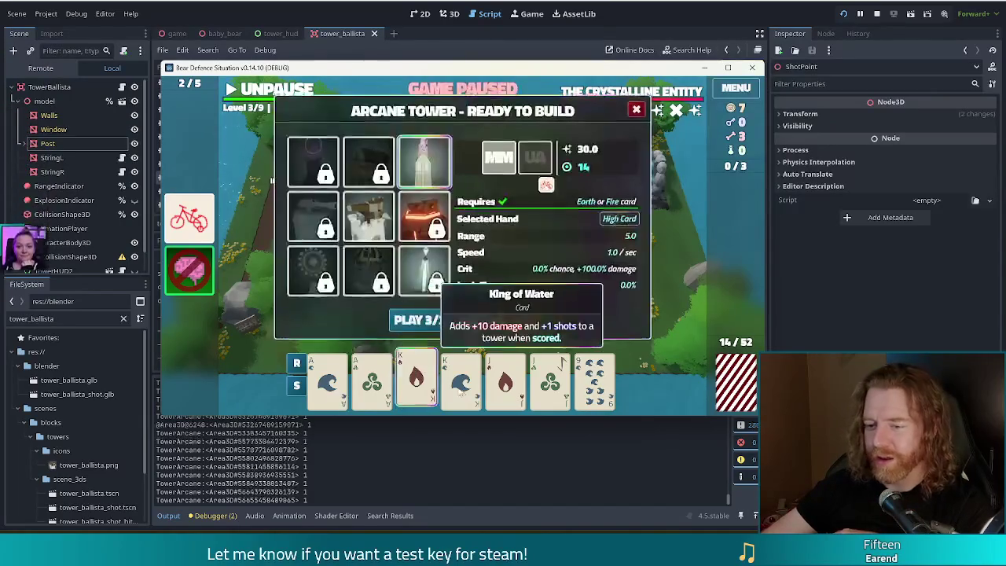
click(506, 378)
click(551, 377)
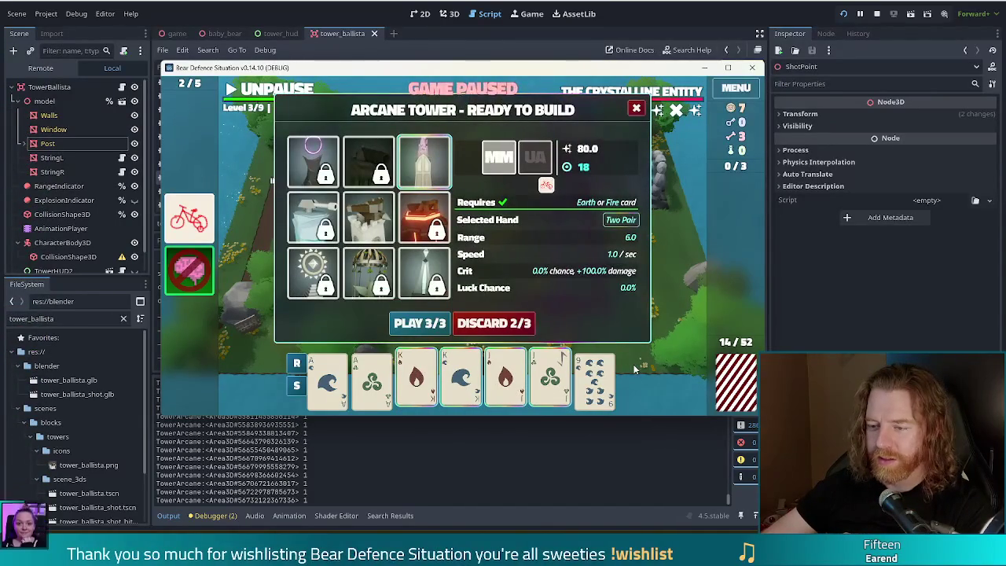
click(420, 323)
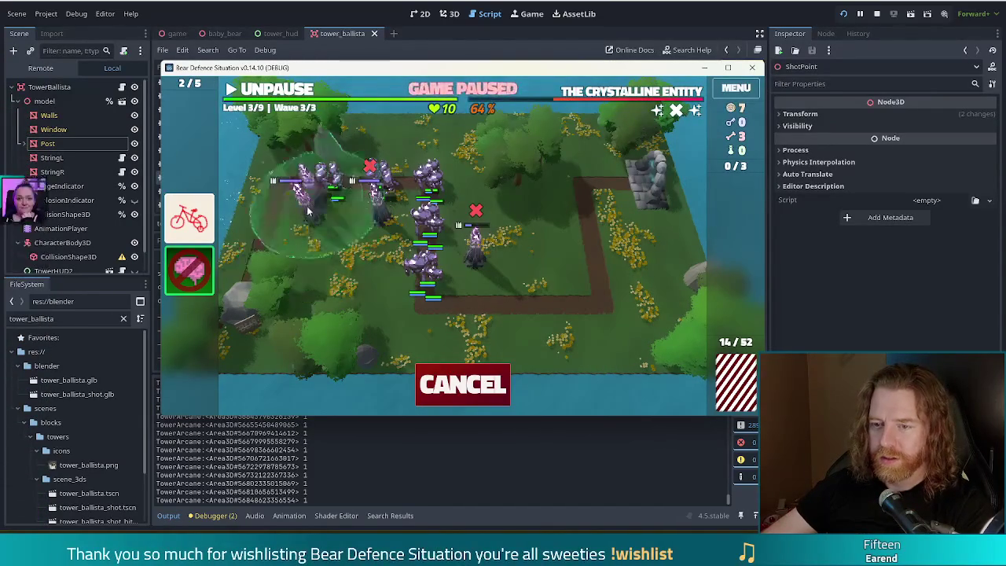
click(326, 189)
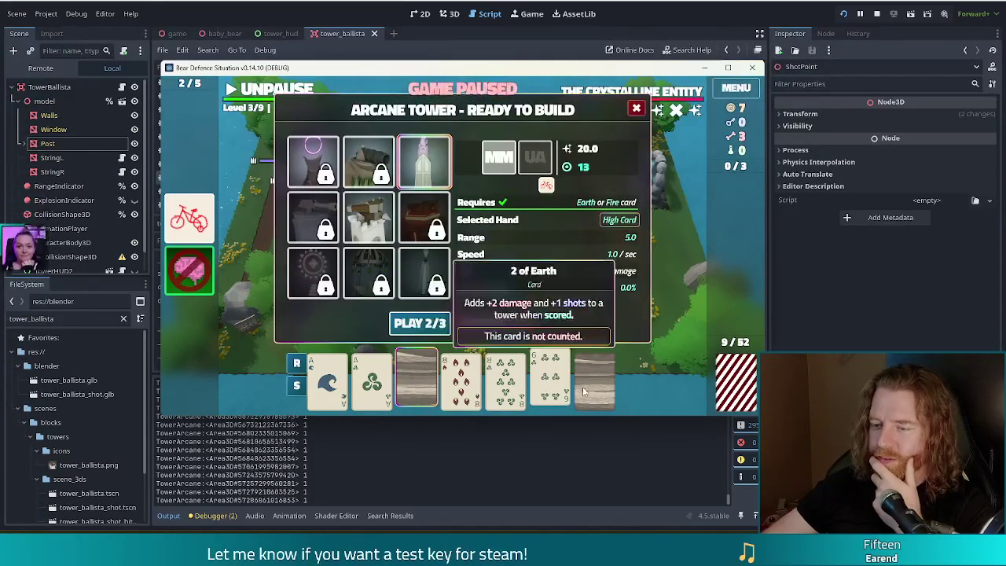
Build a second Arcane Tower from the two aces and 8 of Fire on the path's left
click(328, 381)
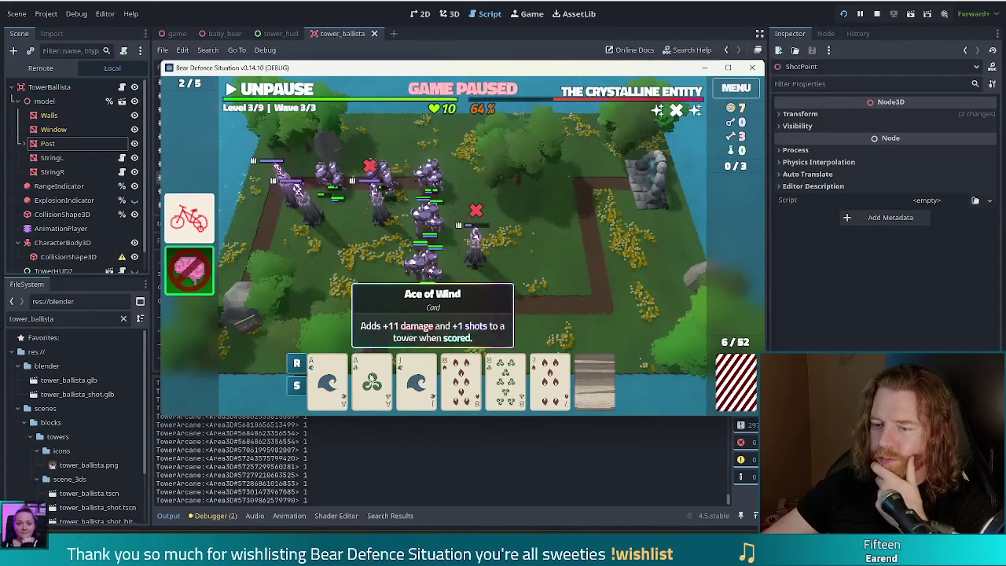
click(373, 382)
click(473, 389)
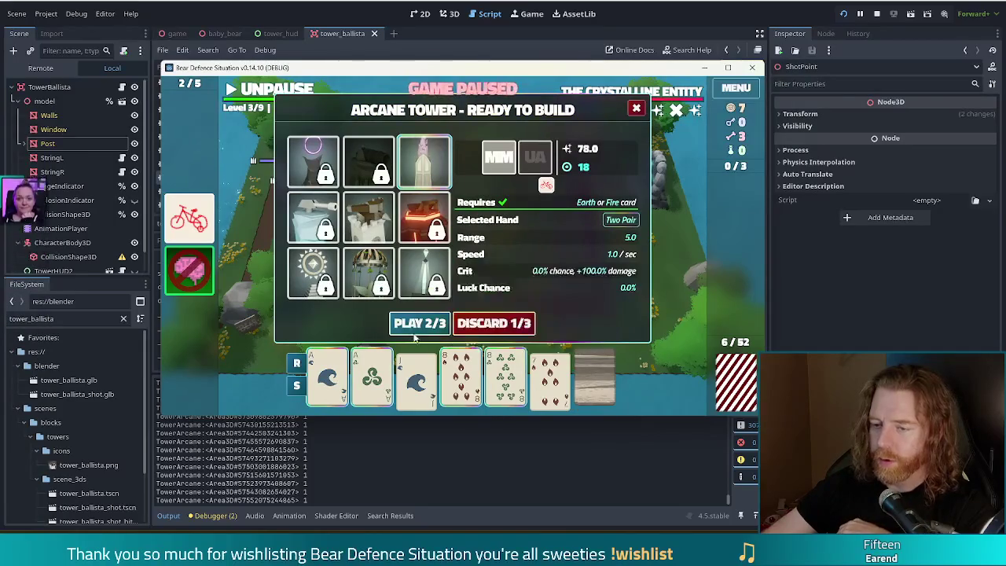
click(416, 324)
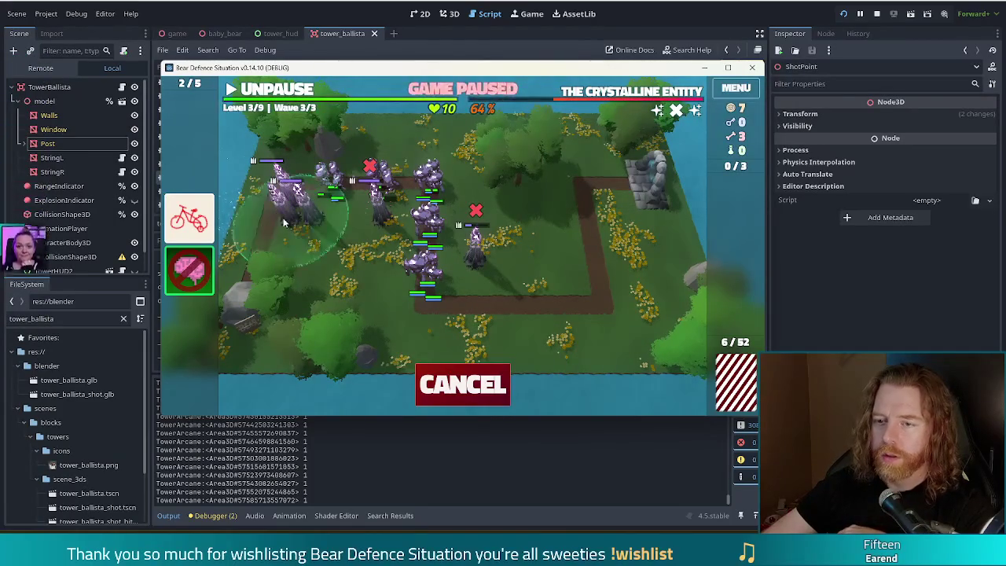
click(281, 227)
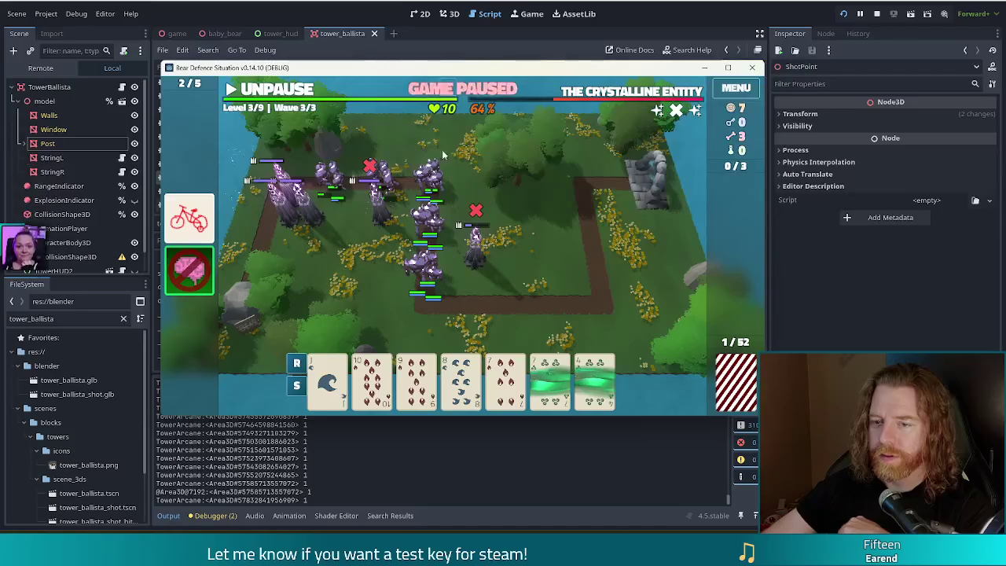
Detonate the tower near the map centre and resume the game
click(379, 231)
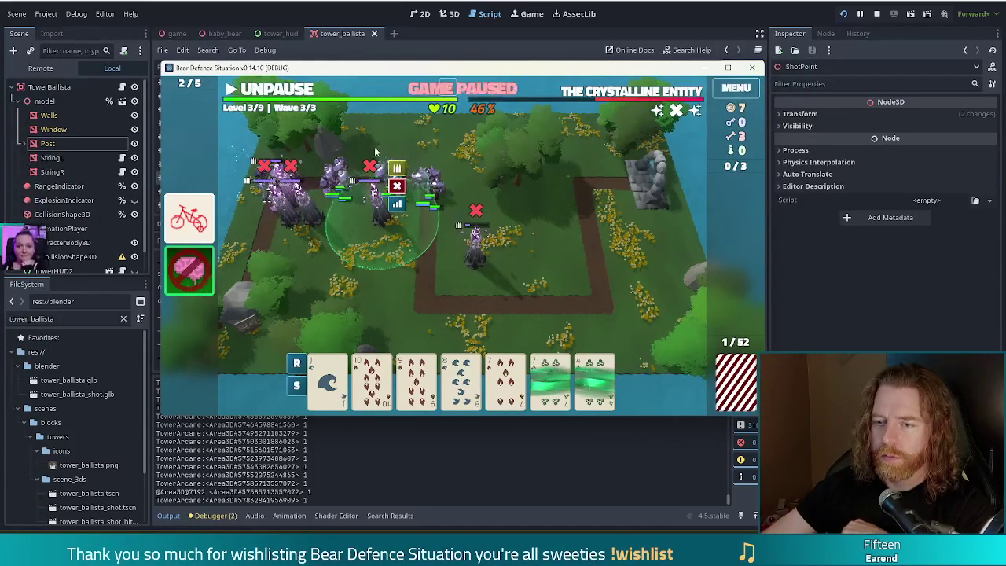
click(397, 187)
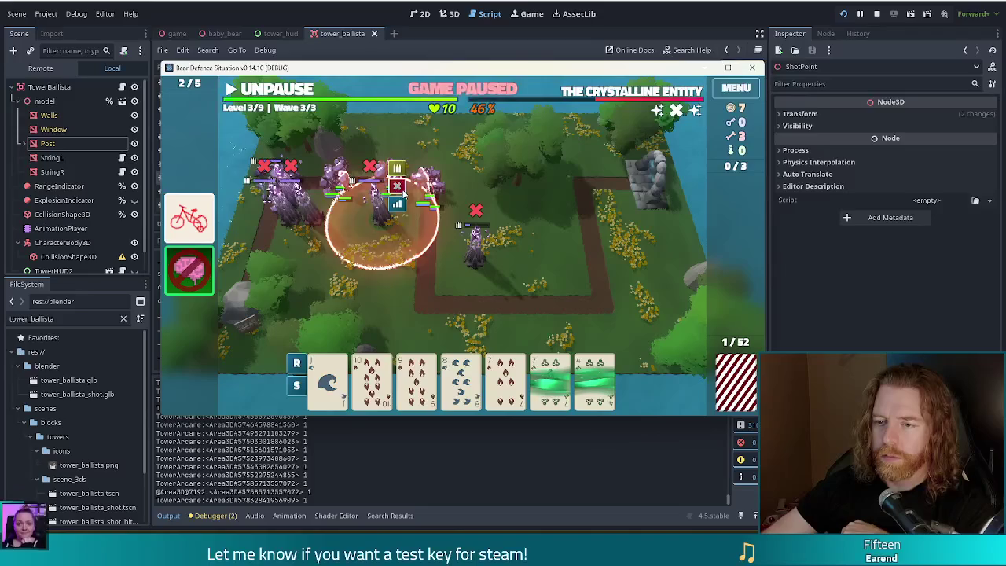
click(280, 91)
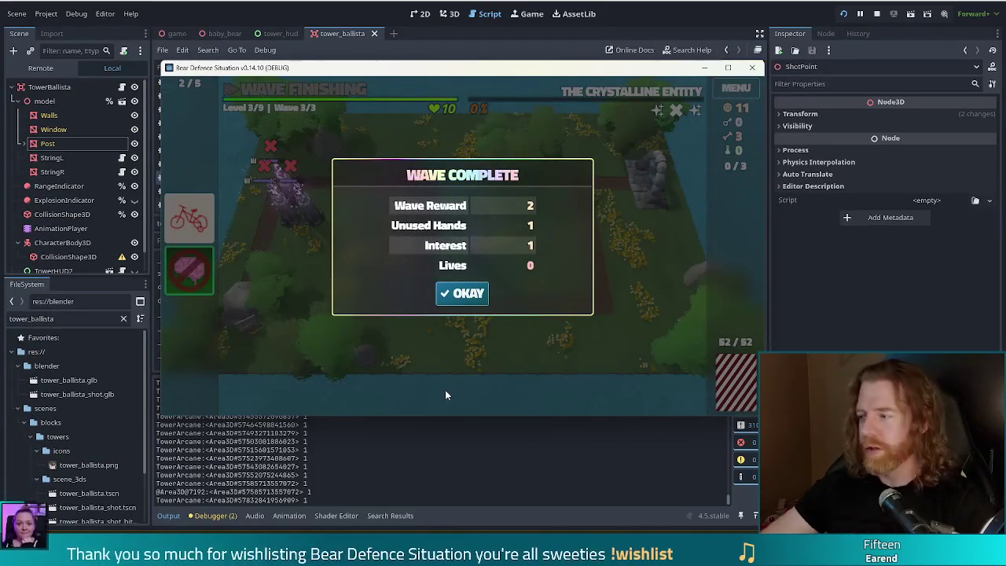
Dismiss the Wave Complete summary and close the Arcane Tower upgrade offer to reach level 4
click(472, 293)
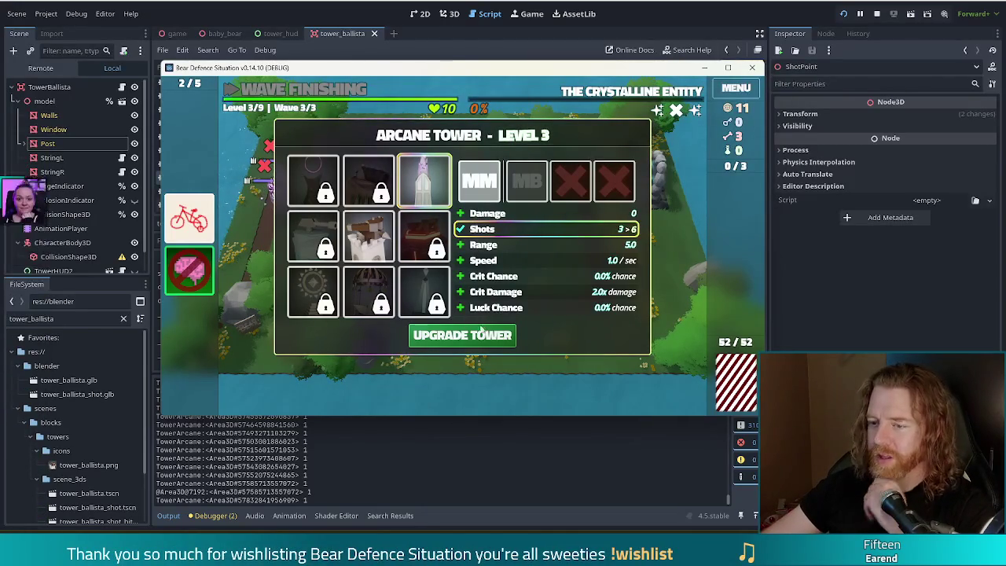
click(467, 338)
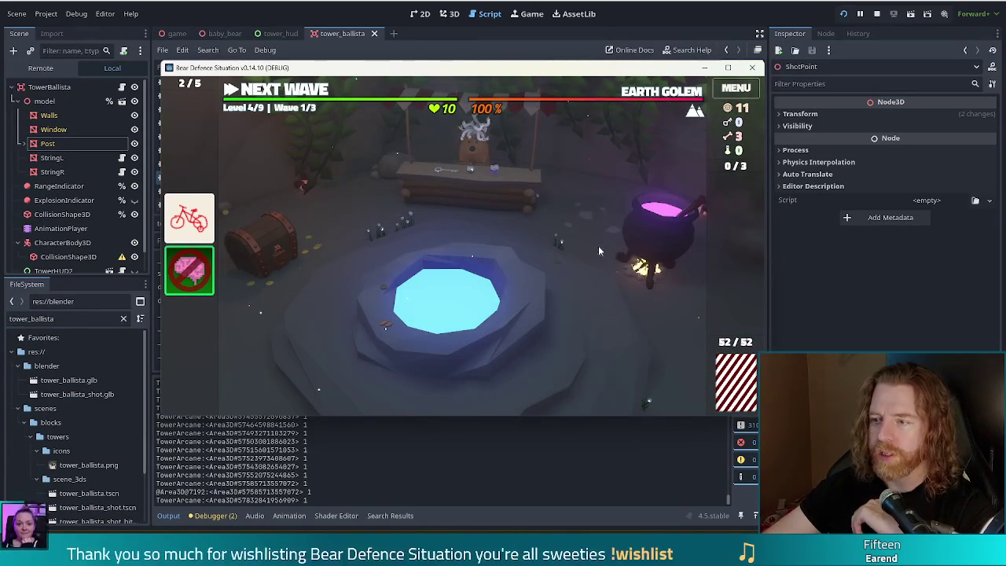
Throw gold at the wishing well and take the Lucky Shot wish
click(531, 324)
click(524, 300)
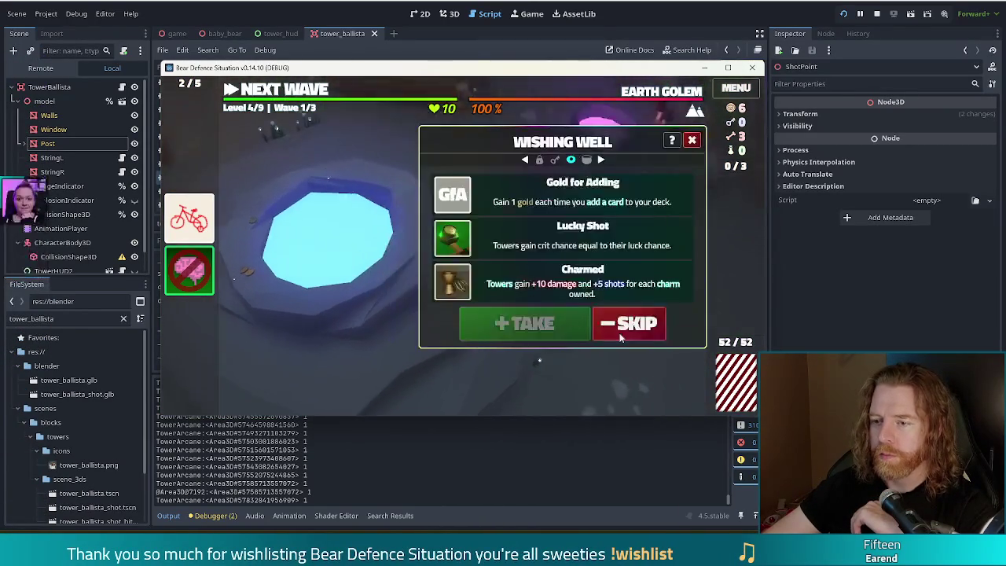
click(528, 237)
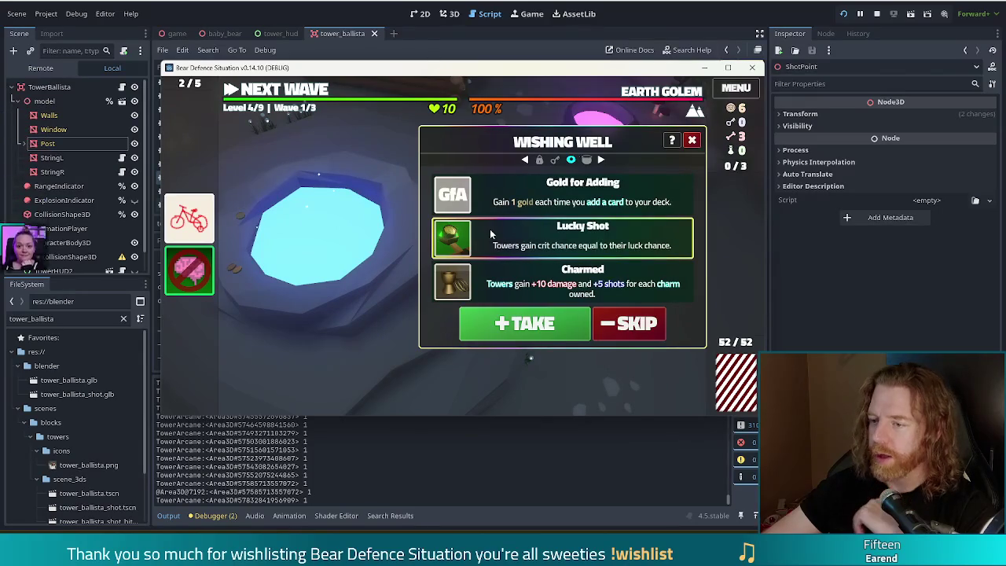
click(523, 327)
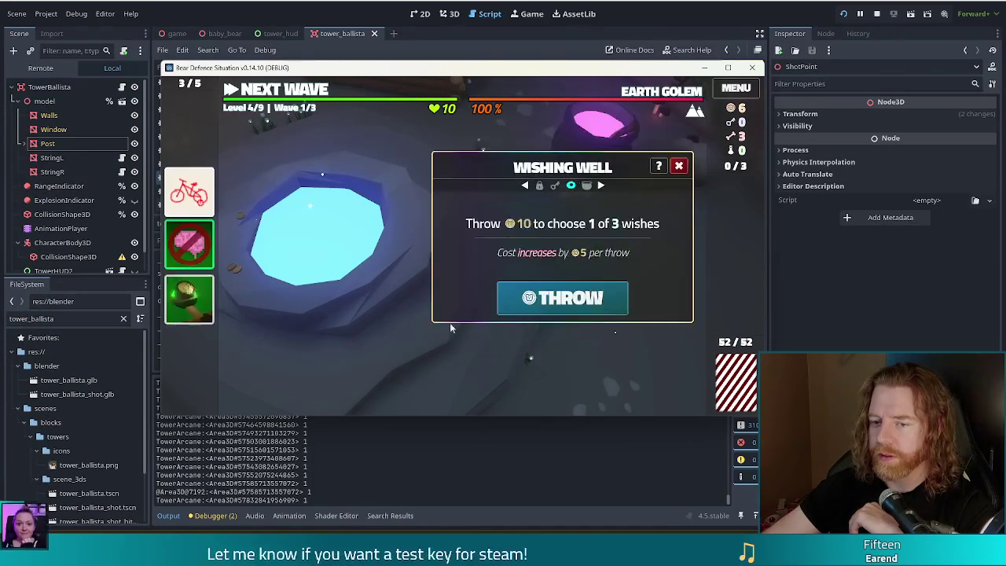
click(679, 167)
At the cauldron, add a bone, stir, and transmute the 10 of Fire into Ruby
click(612, 174)
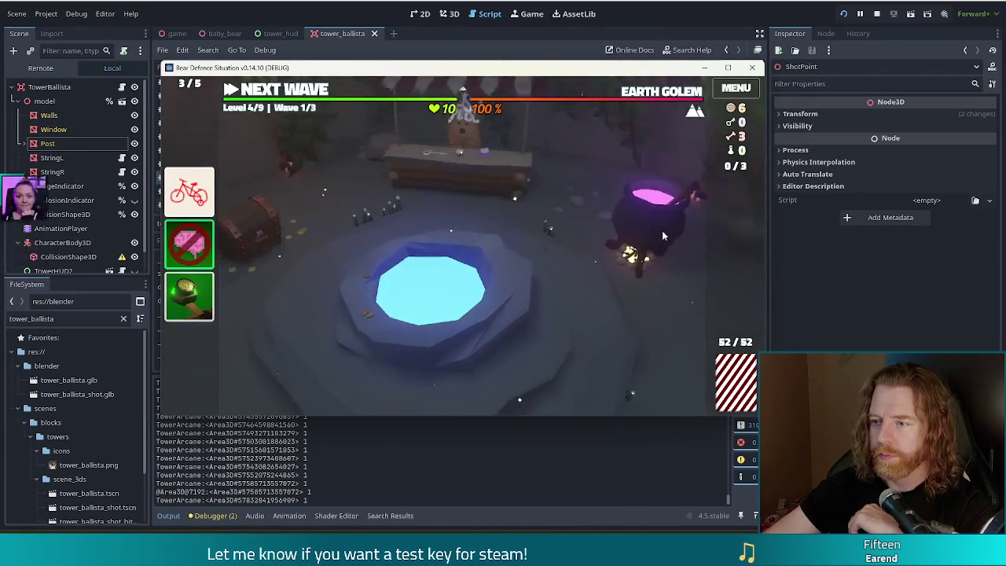
click(513, 288)
click(625, 288)
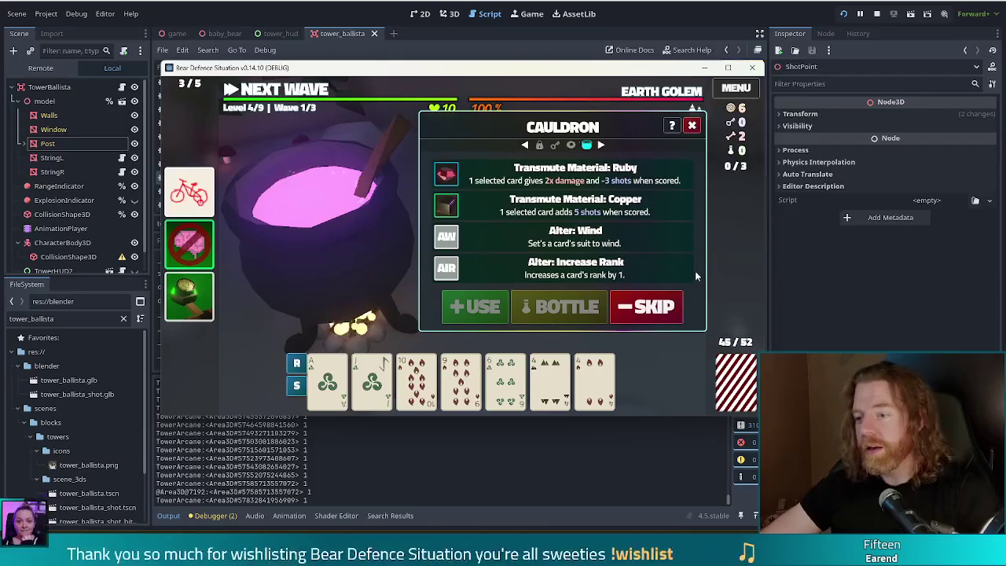
click(417, 381)
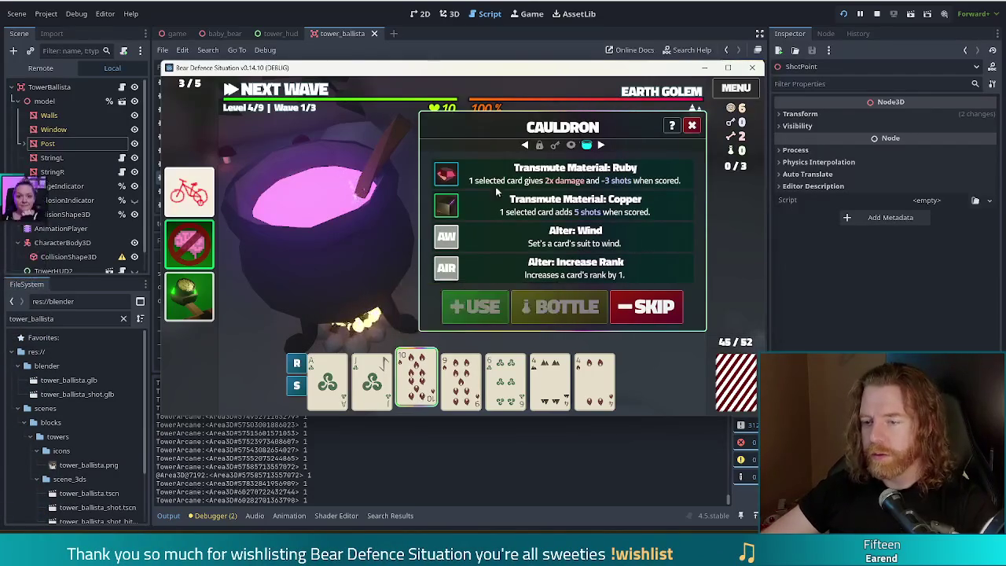
click(479, 311)
Add another bone, stir, and transmute an ace into Gold
click(515, 288)
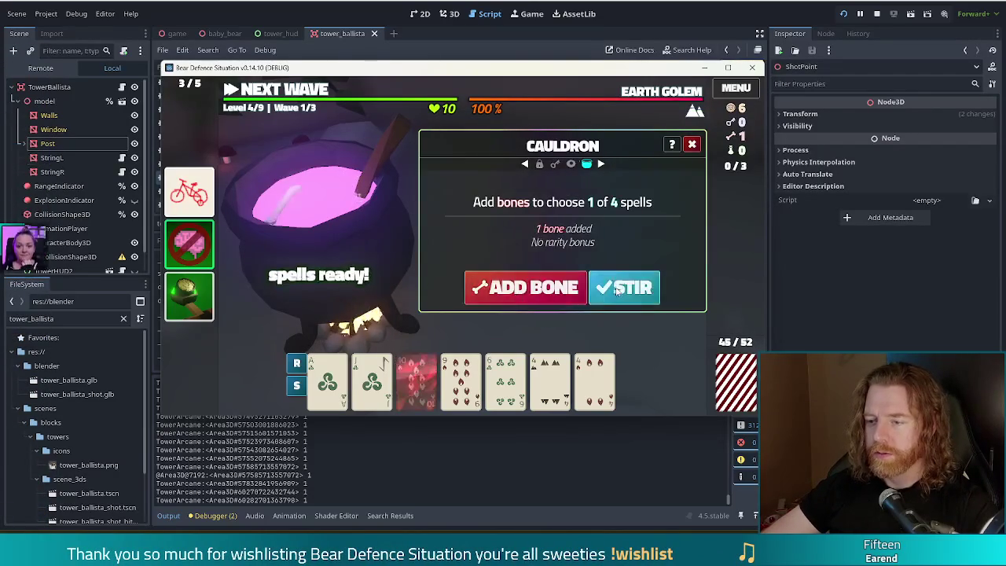
click(625, 288)
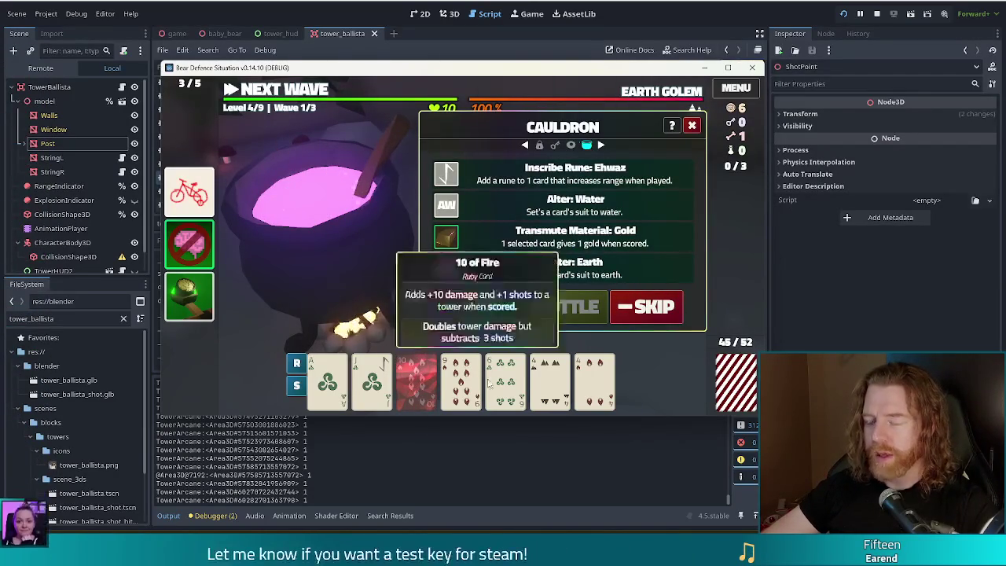
click(389, 397)
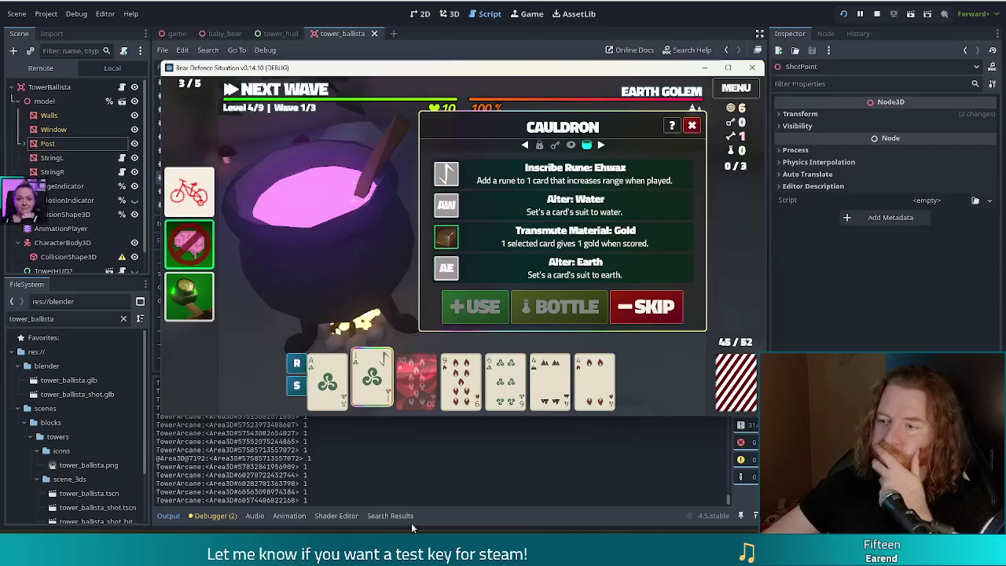
click(475, 306)
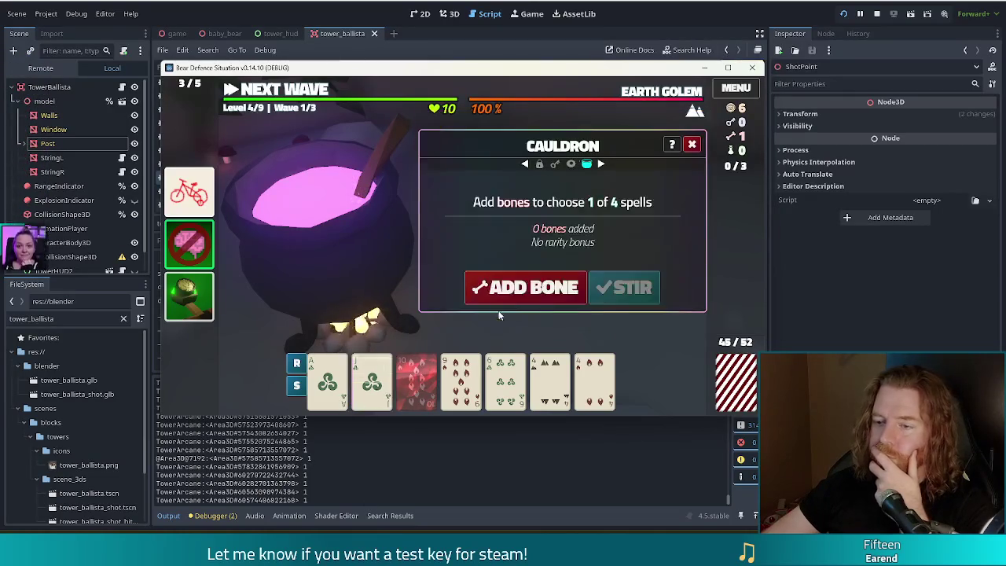
Add a bone, stir, inscribe the Ehwaz rune on the 10 of Fire, and close the cauldron
click(515, 287)
click(625, 288)
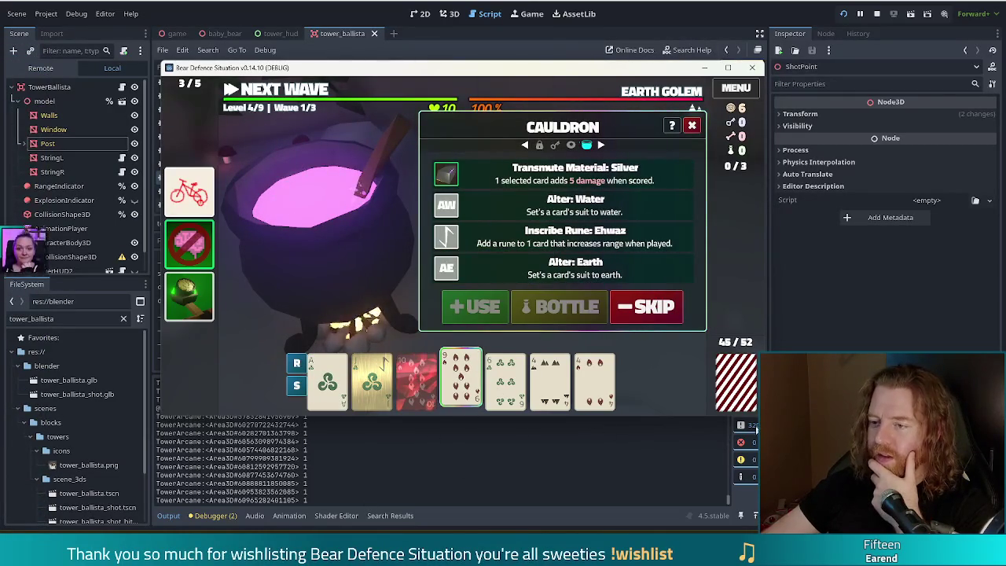
click(535, 173)
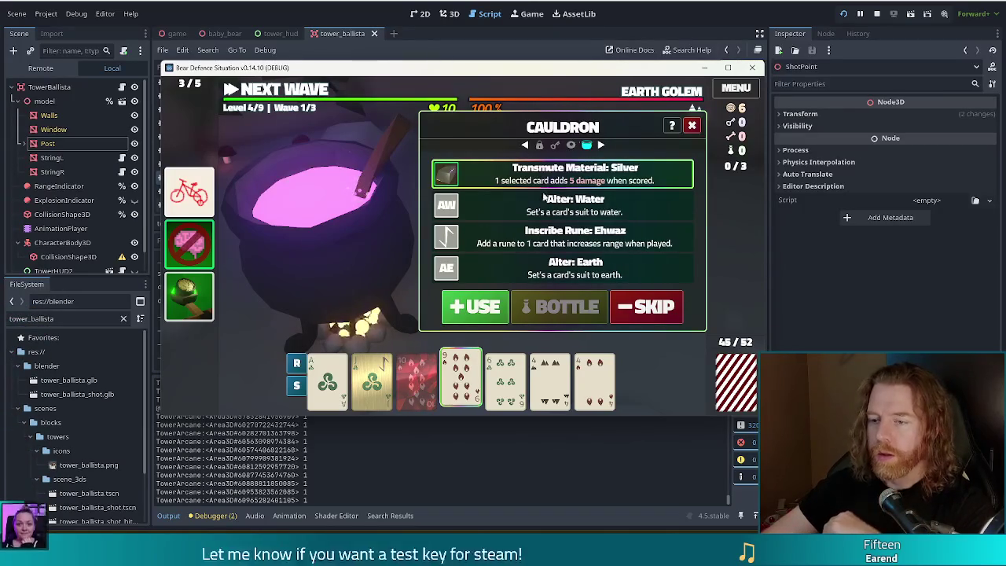
click(417, 376)
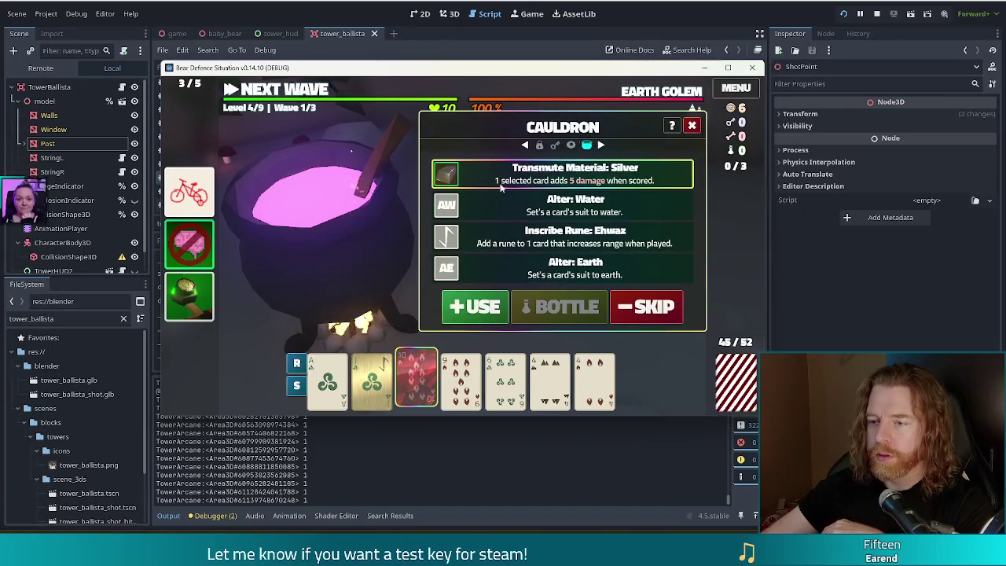
click(494, 244)
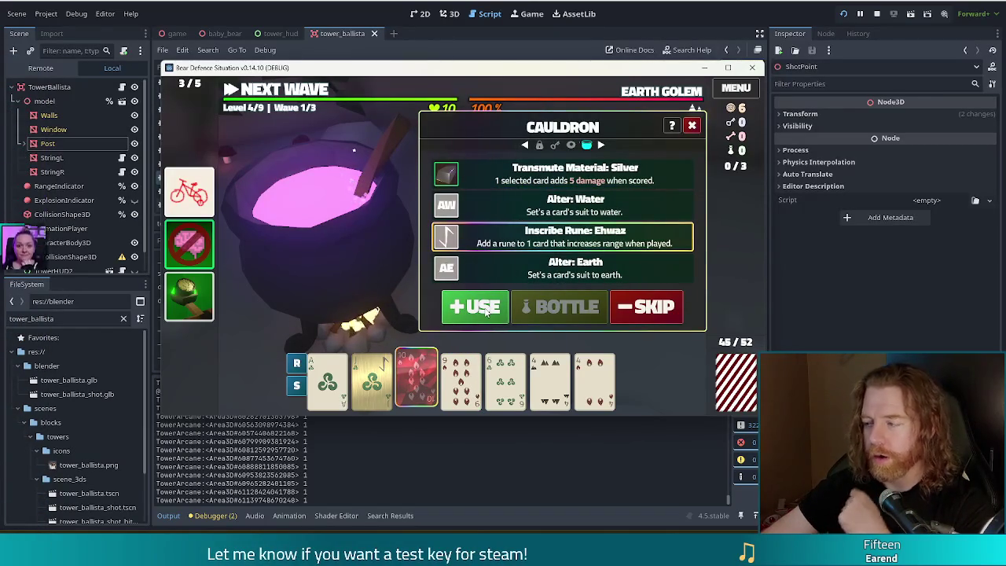
click(484, 308)
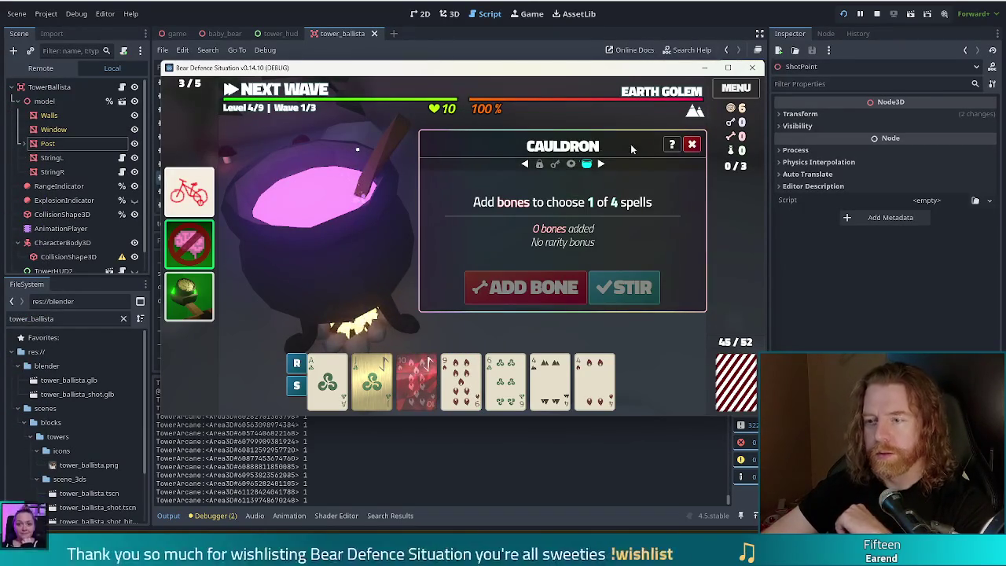
click(692, 145)
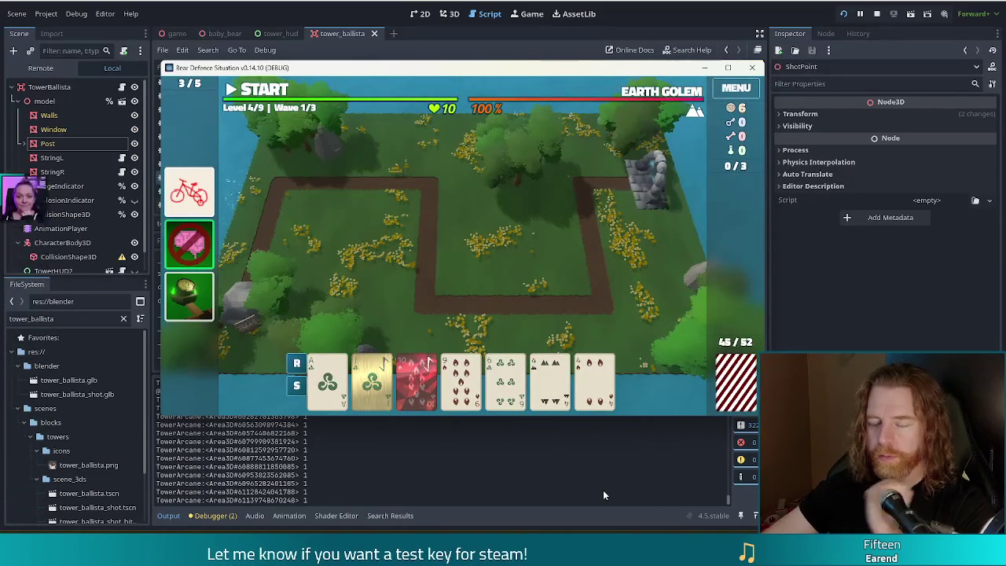
Discard the 9 of Fire for new cards
mouse_move(196, 298)
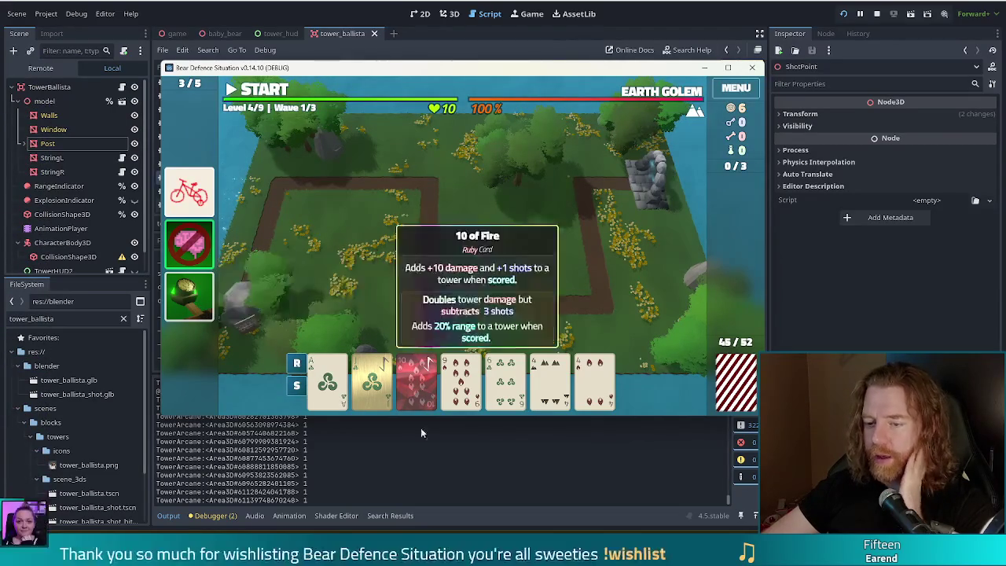
click(461, 381)
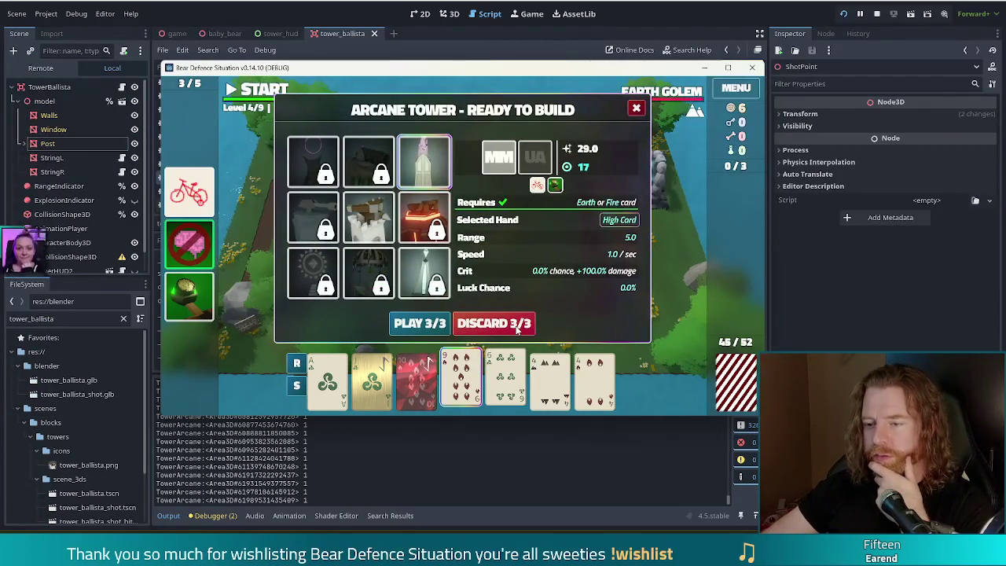
click(517, 326)
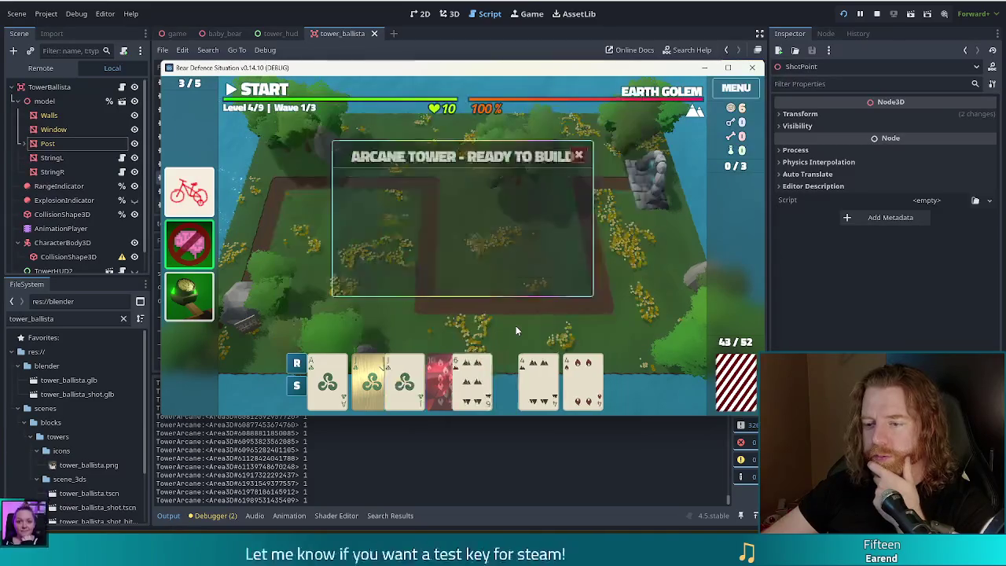
Play the Jack of Wind and 4 of Fire Two Pair, placing the Arcane Tower inside the path loop
click(416, 381)
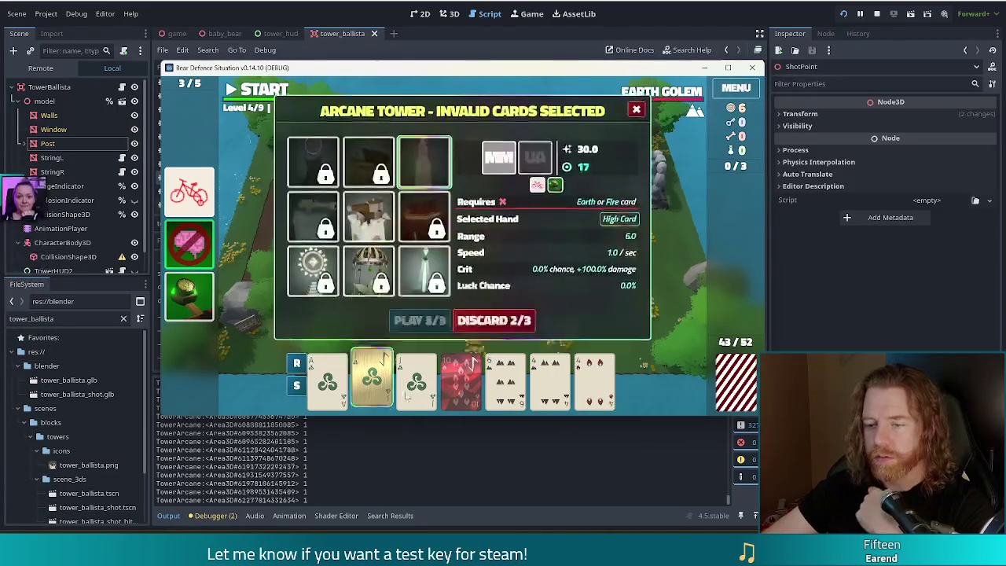
click(588, 389)
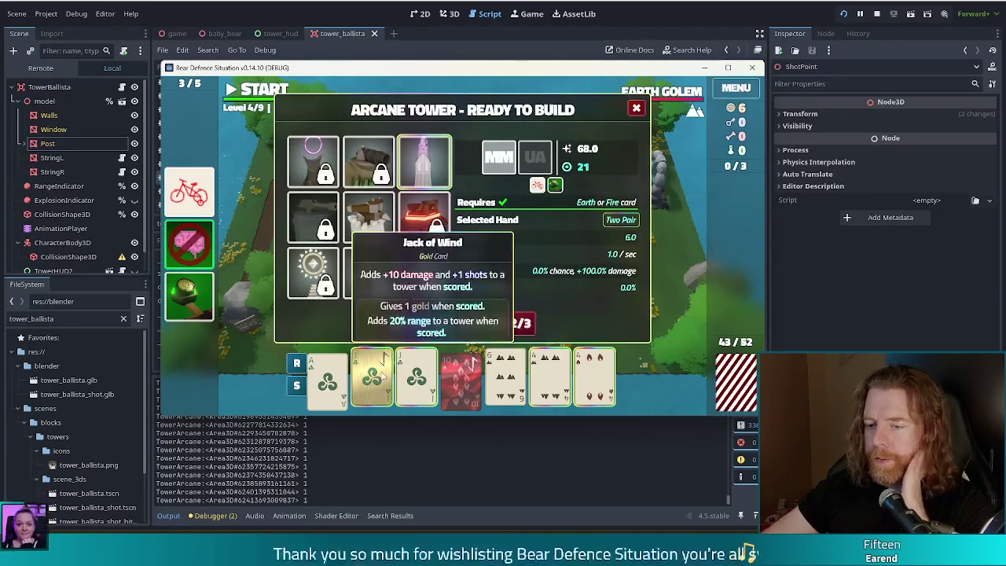
click(420, 322)
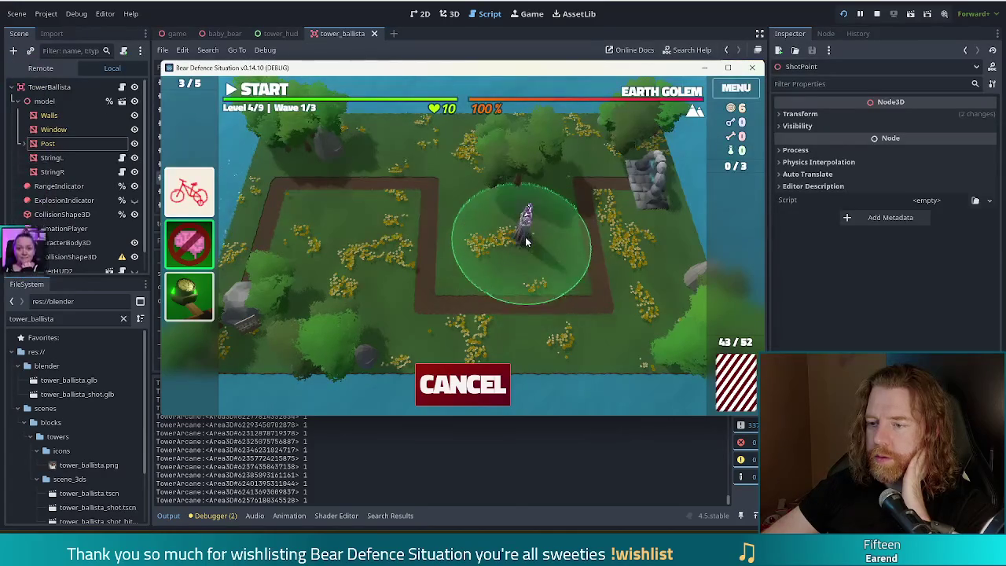
click(557, 266)
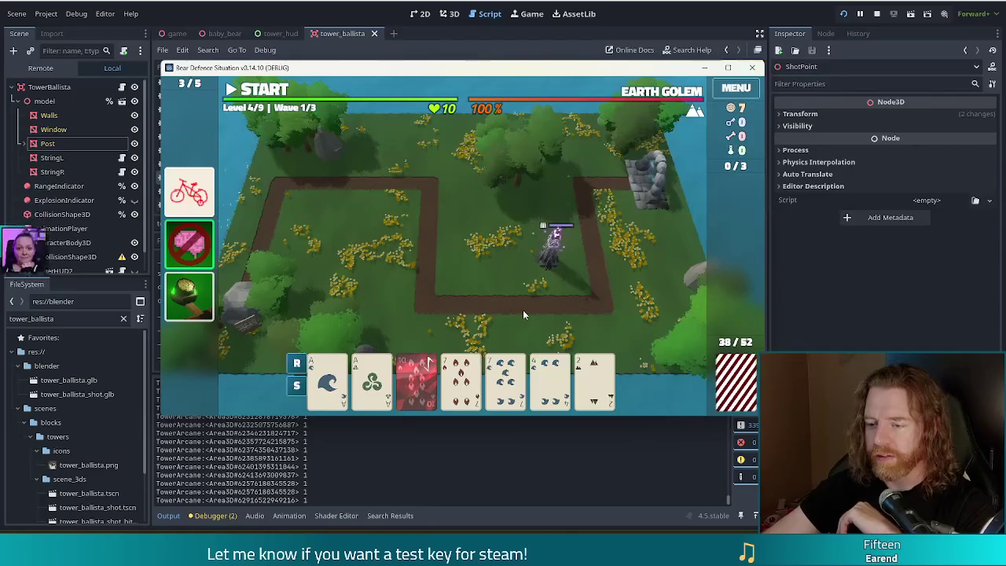
Play a Two Pair of Aces and 7s and place the second Arcane Tower left of the first
click(506, 381)
click(550, 381)
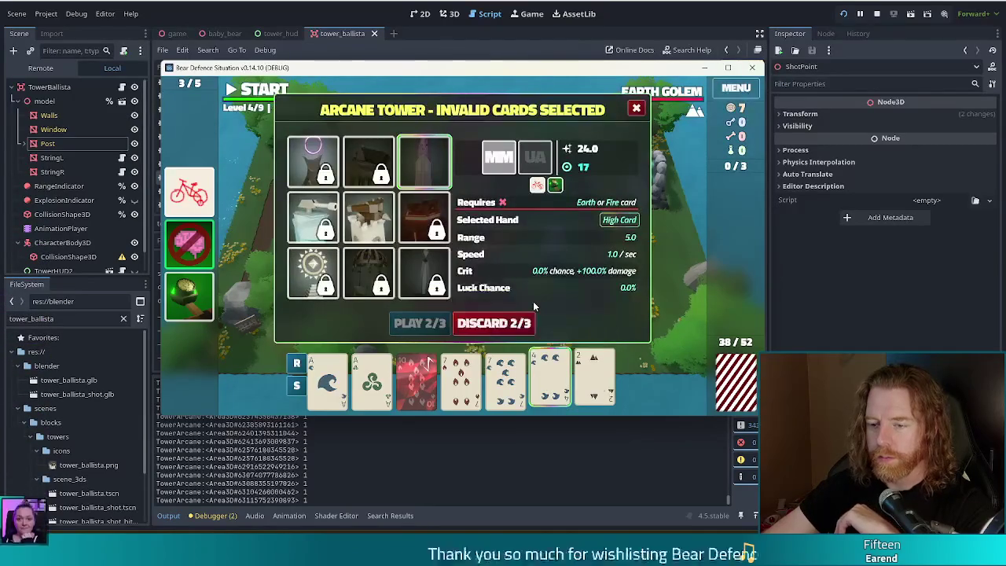
click(549, 381)
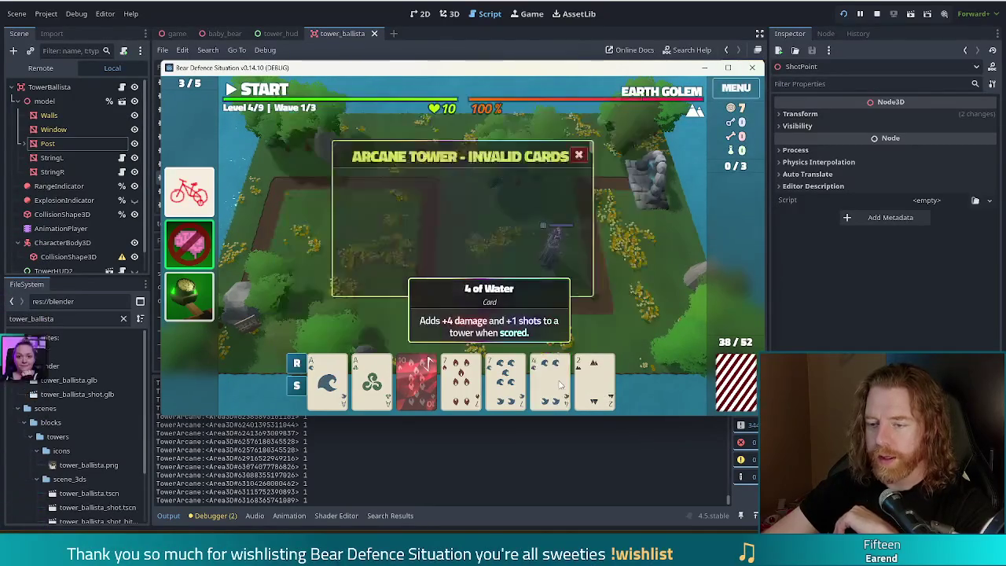
click(328, 381)
click(371, 382)
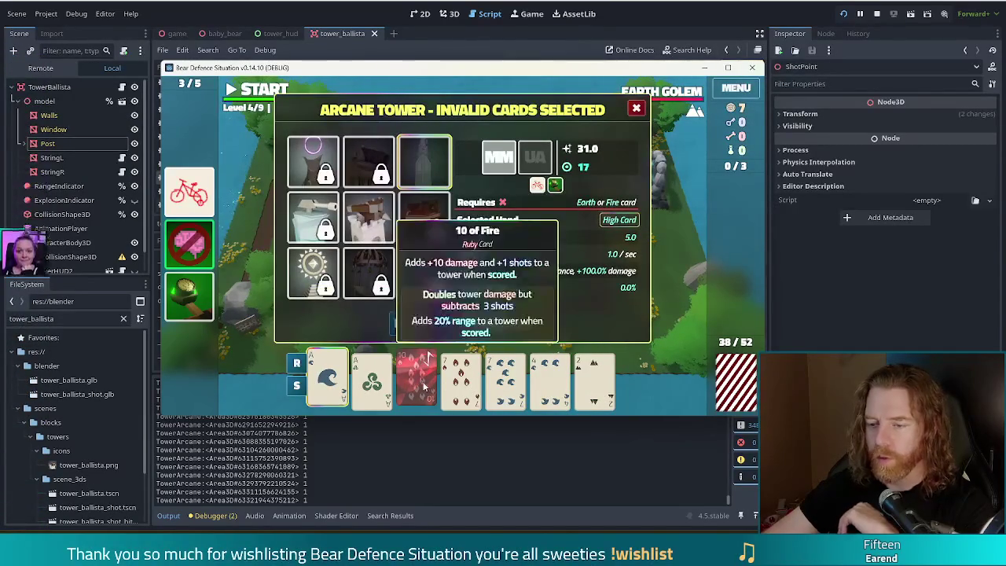
click(461, 381)
click(506, 382)
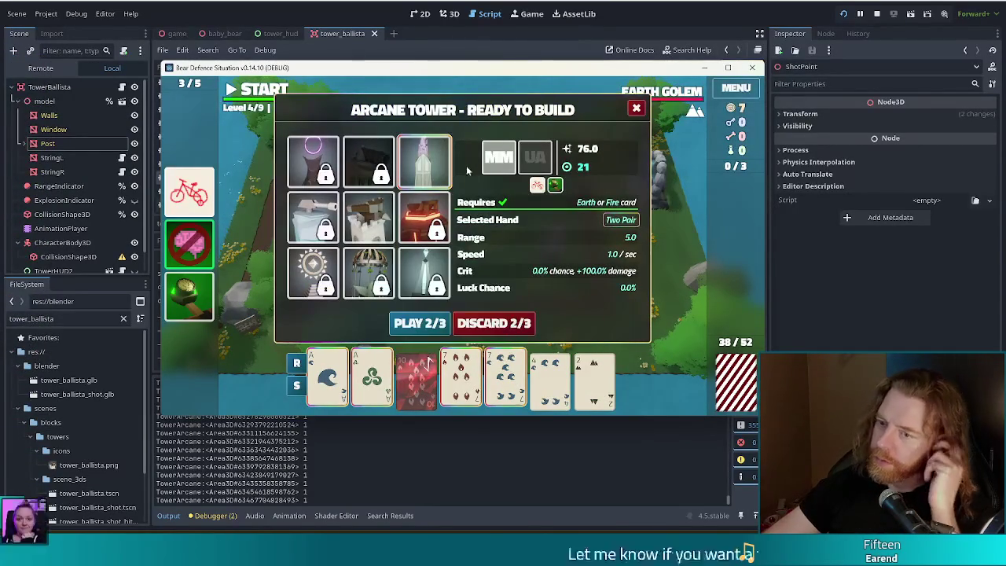
click(420, 323)
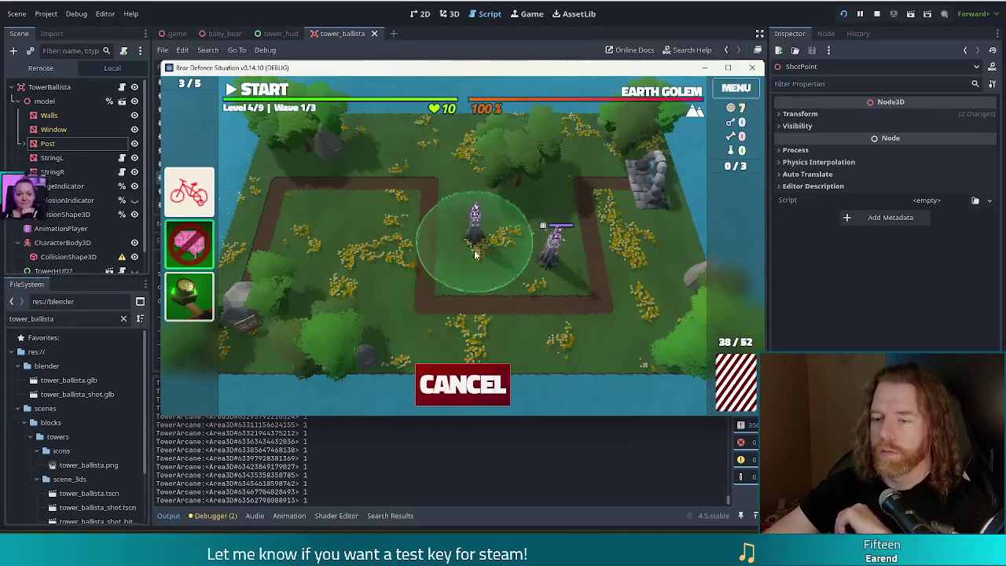
click(472, 269)
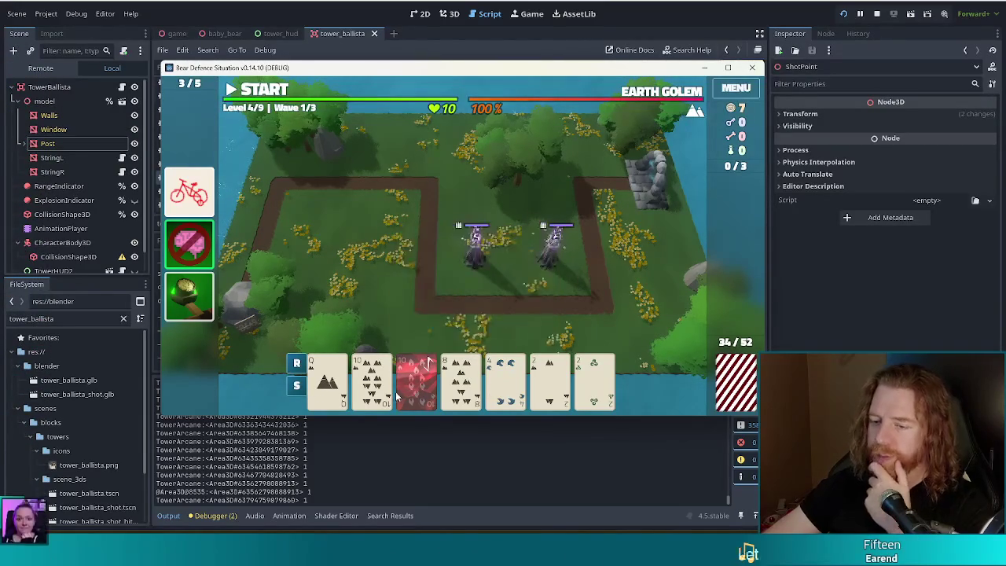
Select 10 of Earth, 10 of Fire and both 2s, moving 10 of Fire to the hand's end
click(462, 384)
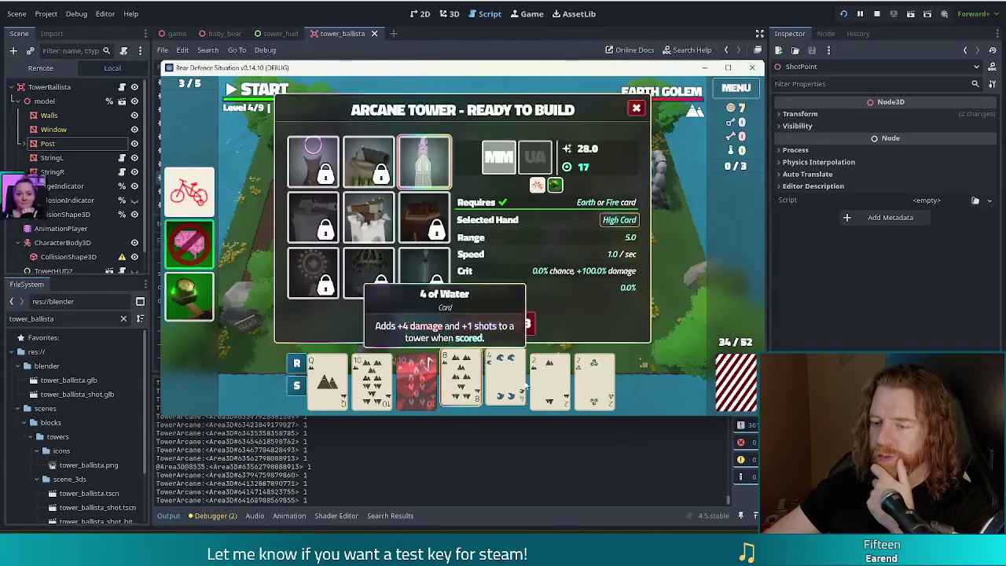
click(462, 385)
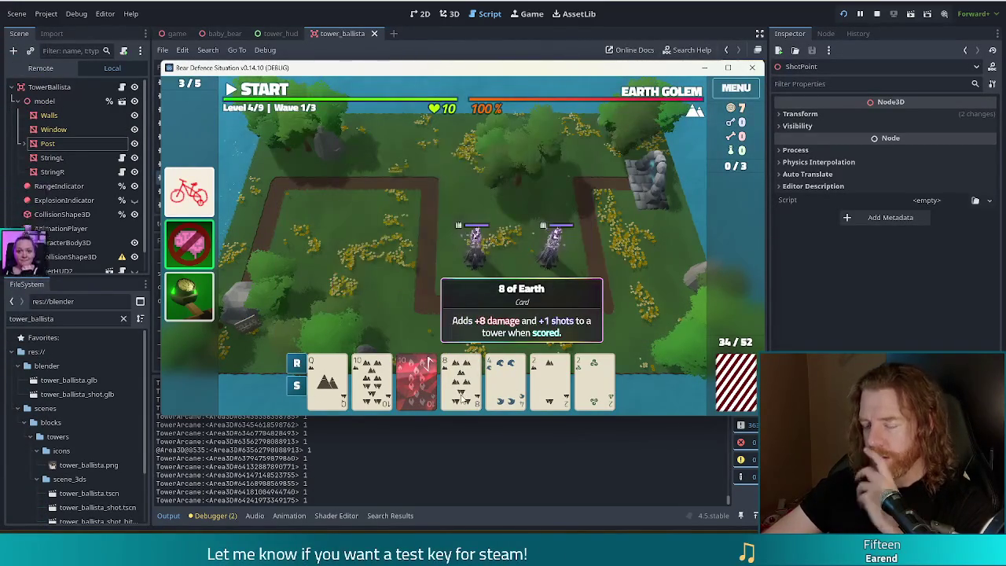
click(372, 381)
click(424, 369)
click(550, 382)
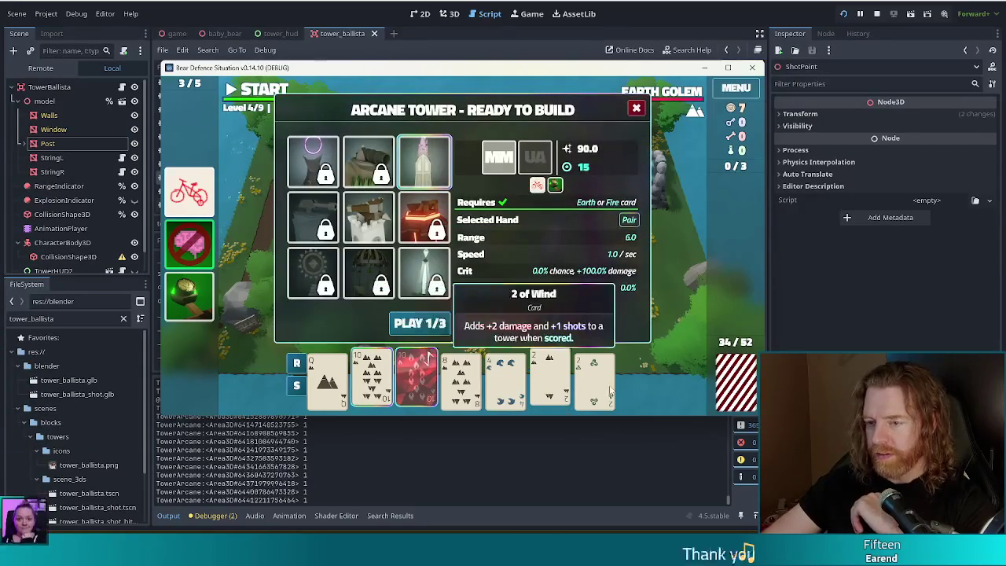
click(594, 381)
drag(429, 391, 612, 391)
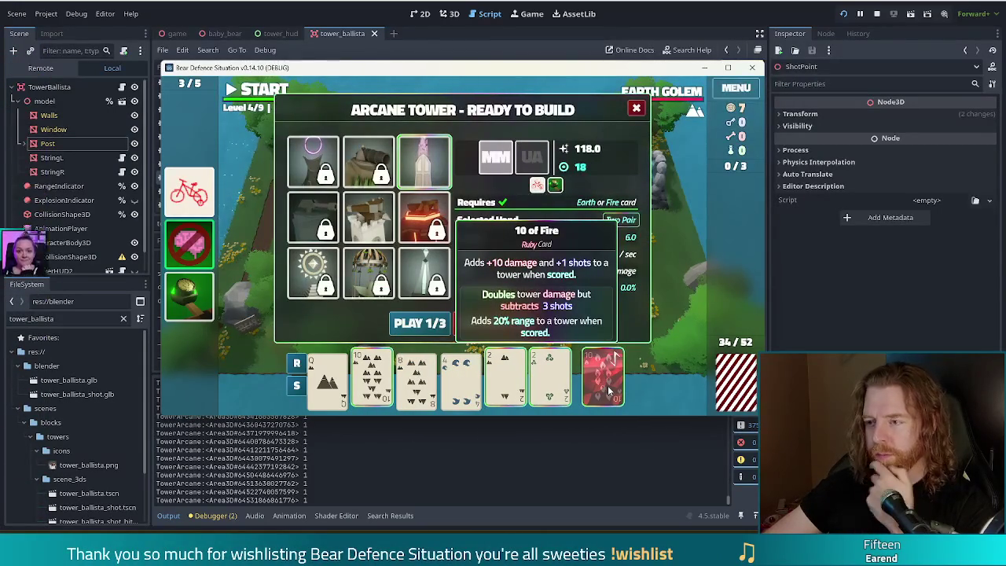
Place the third Arcane Tower on the upper-left grass and start level 4's wave 1
mouse_move(680, 93)
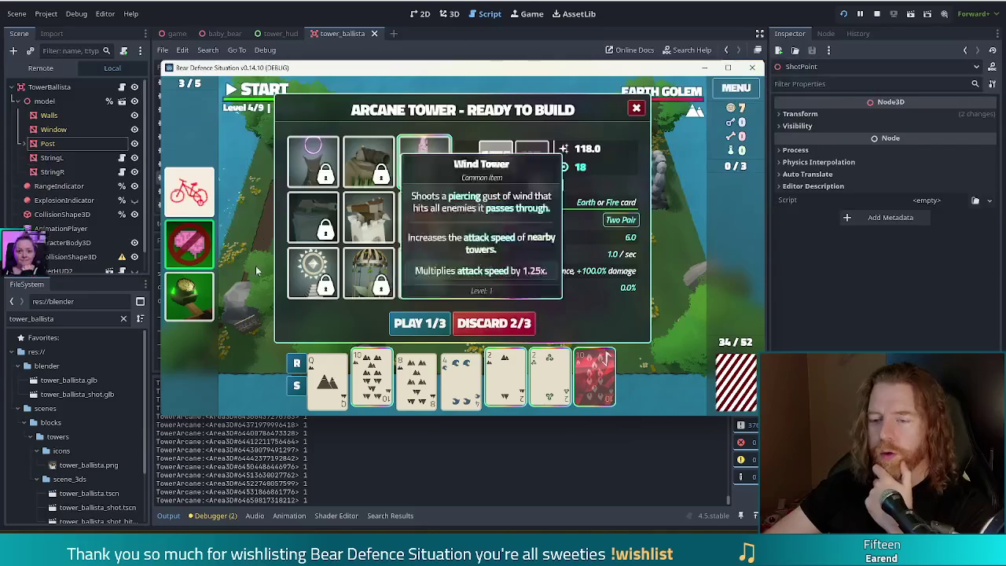
mouse_move(442, 164)
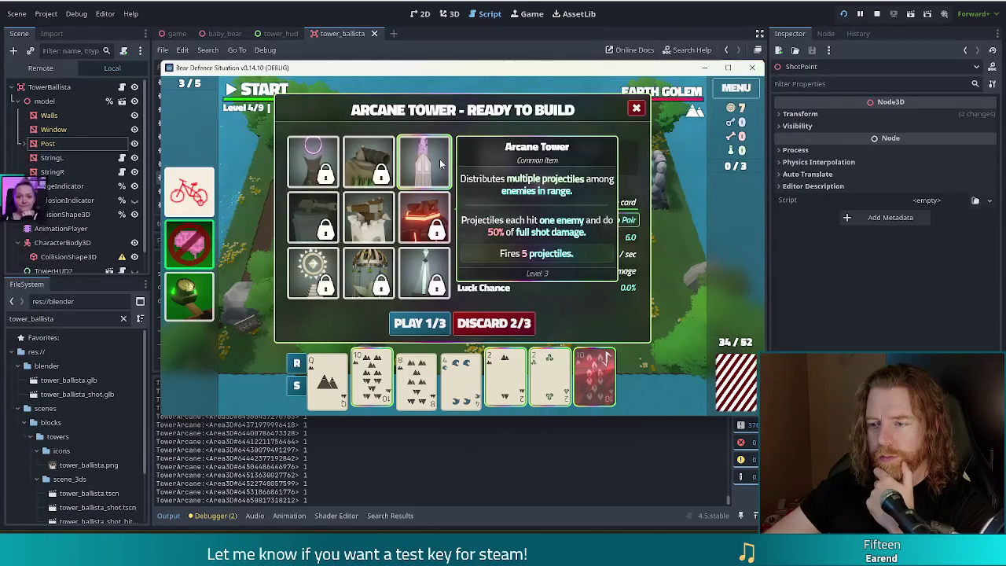
mouse_move(493, 358)
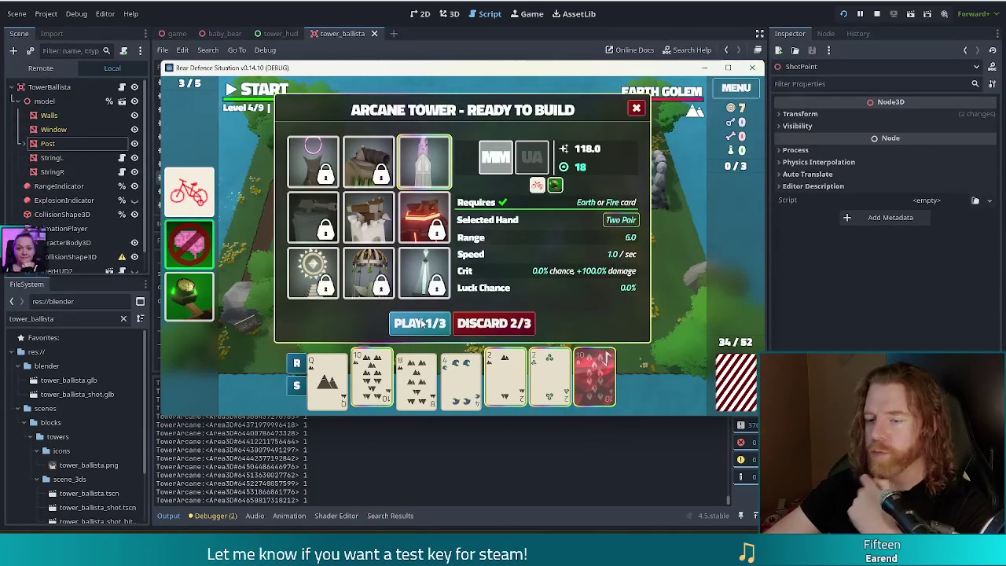
click(421, 324)
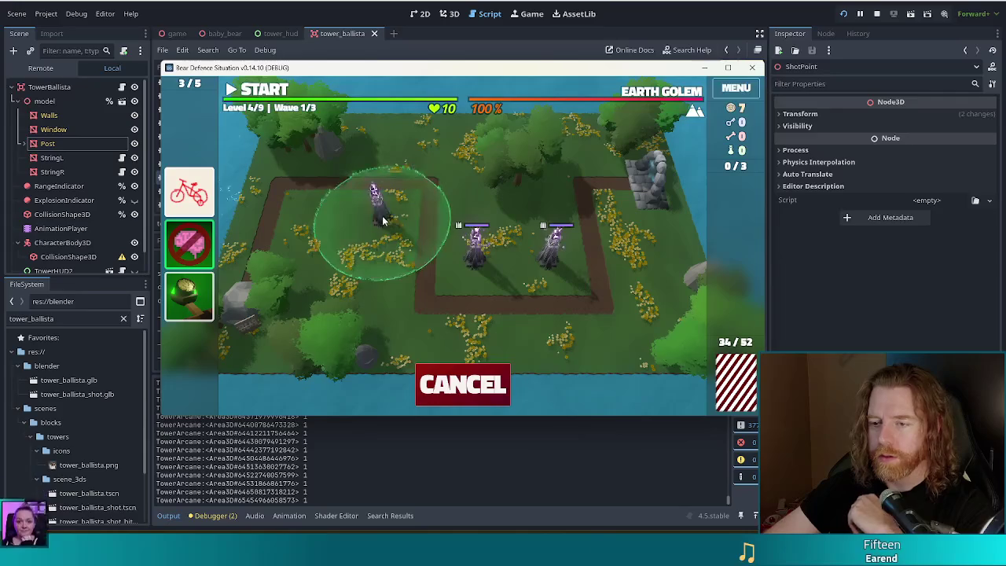
click(394, 236)
click(266, 90)
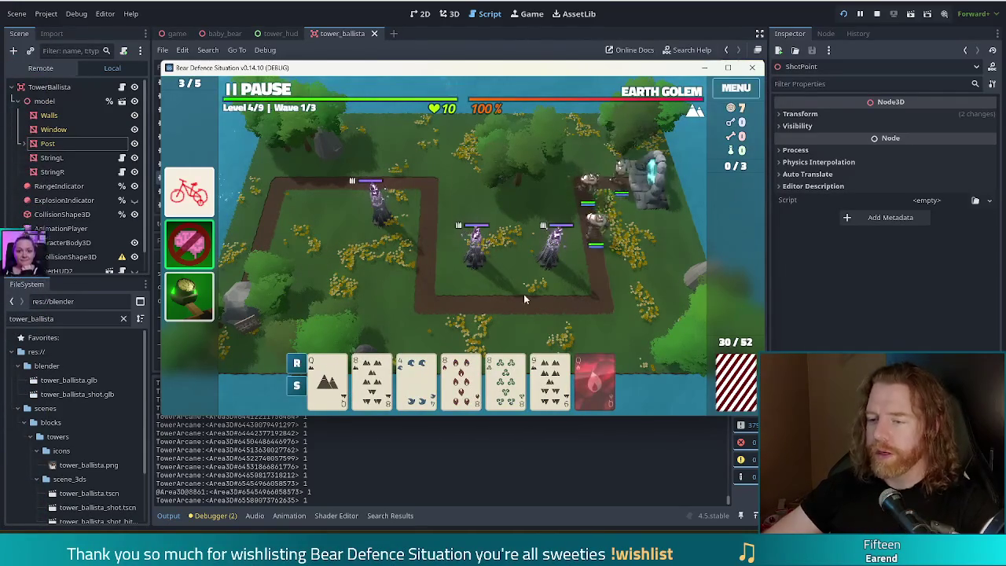
Sort the card hand by rank with the R button while wave 1's enemies advance
mouse_move(465, 366)
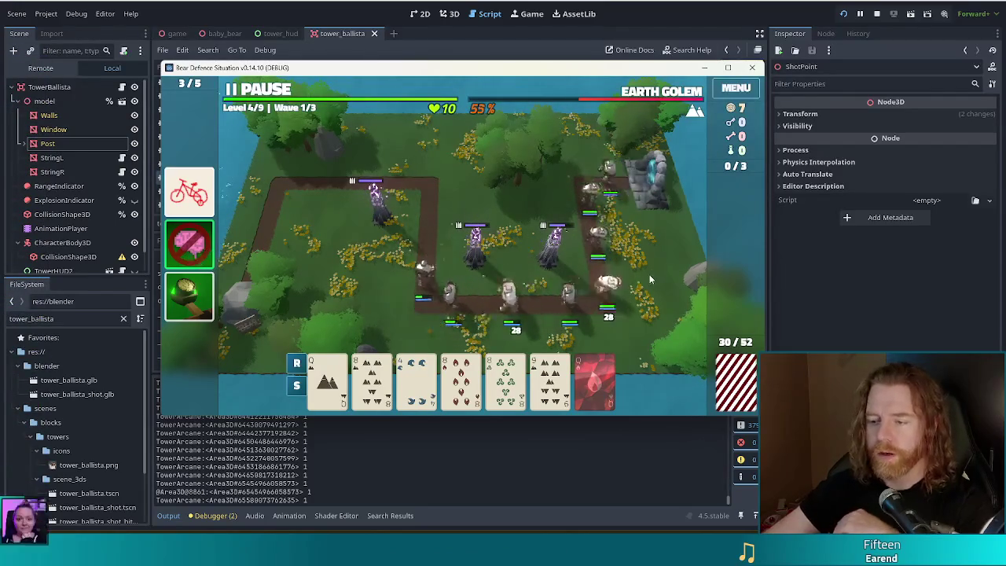
click(296, 362)
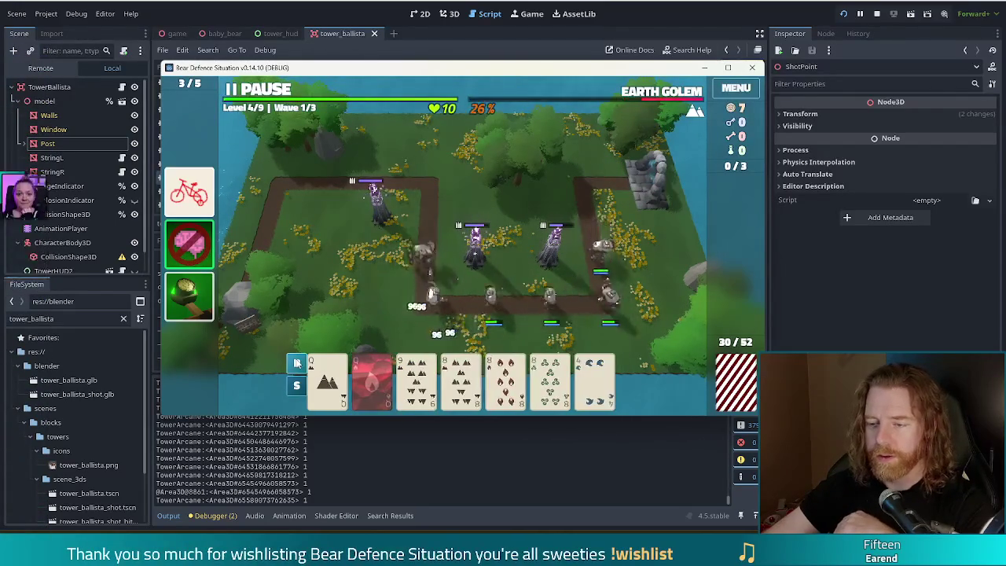